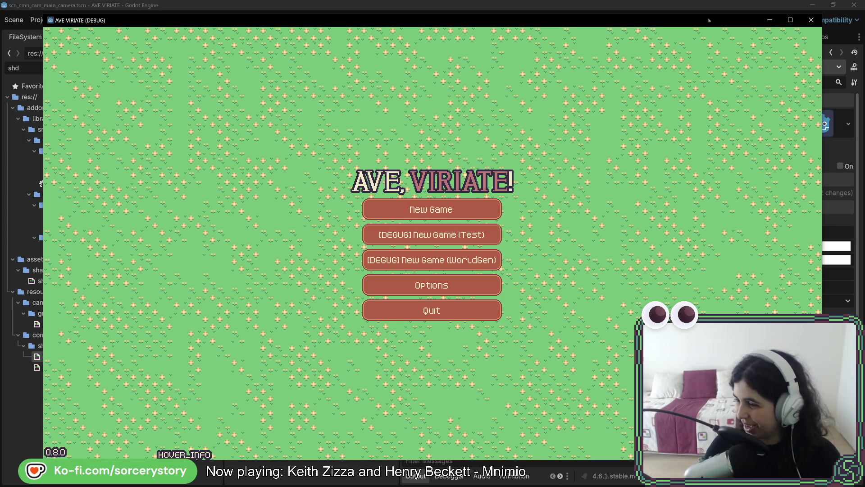
# Start a new game, visit the Player Settlement, and pan north and north-east over the grid lines
pyautogui.click(490, 206)
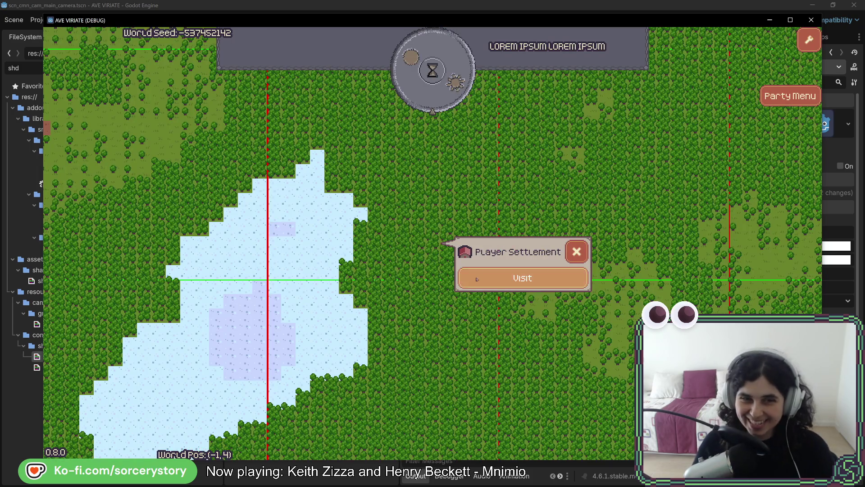
pyautogui.click(533, 278)
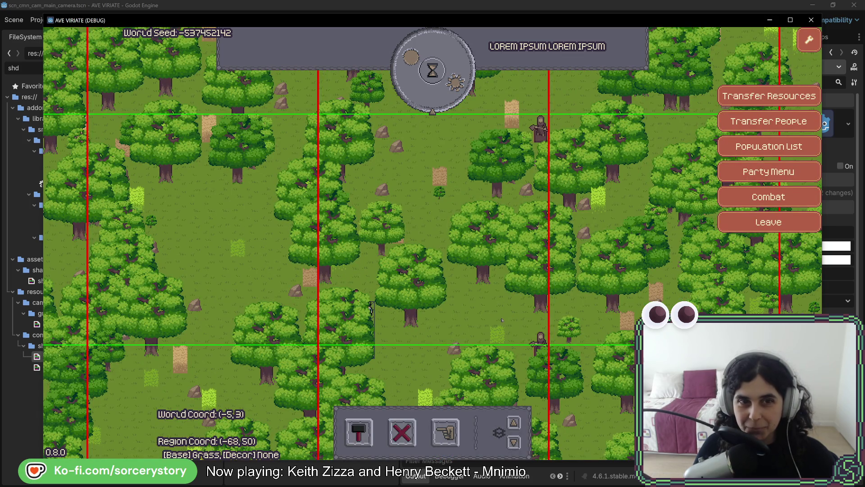
pyautogui.press('w')
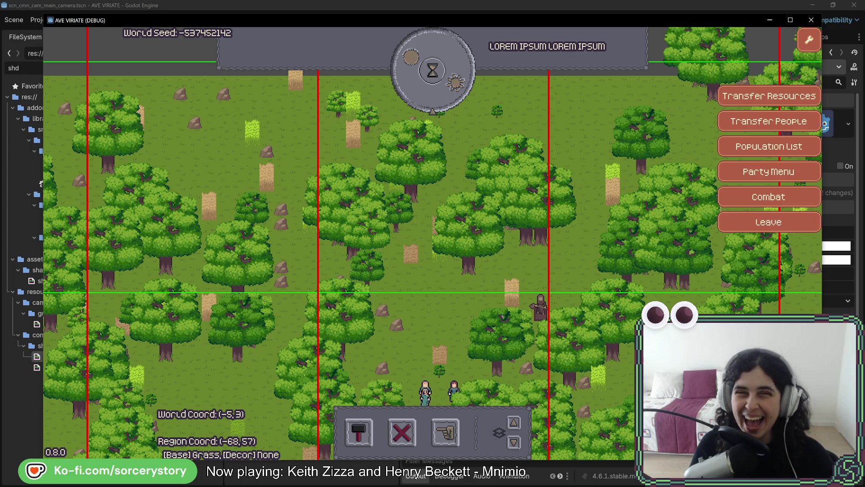
pyautogui.press('w')
pyautogui.press('d')
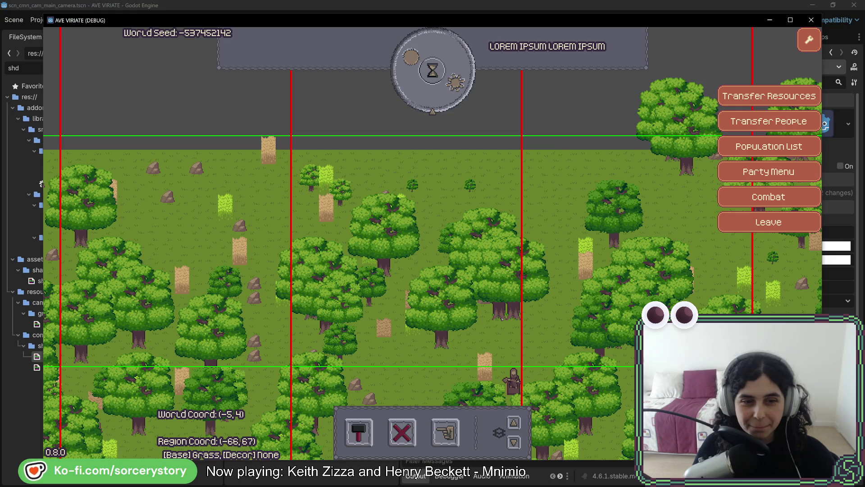
# Pan south, then back north to the villagers to check the red and green lines, and close the game
pyautogui.press('s')
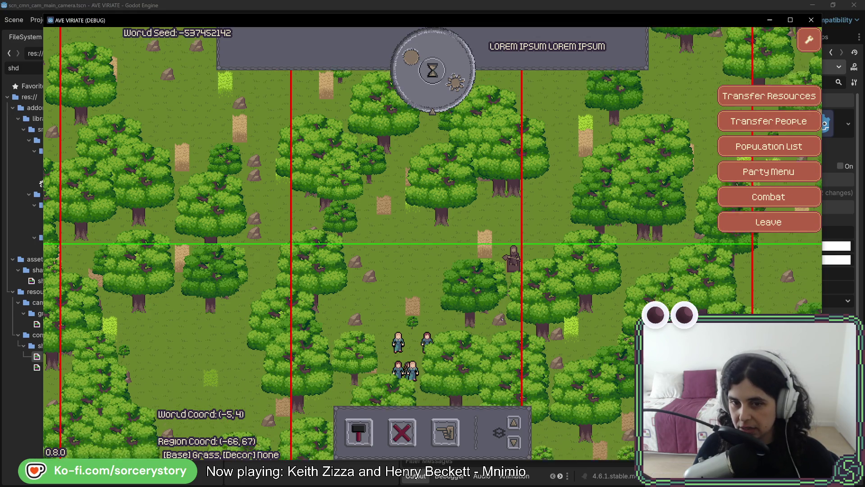
pyautogui.press('s')
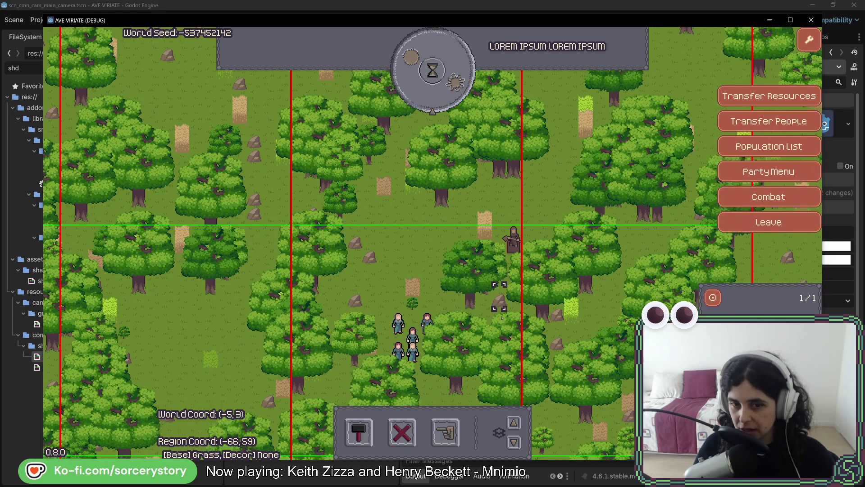
pyautogui.press('s')
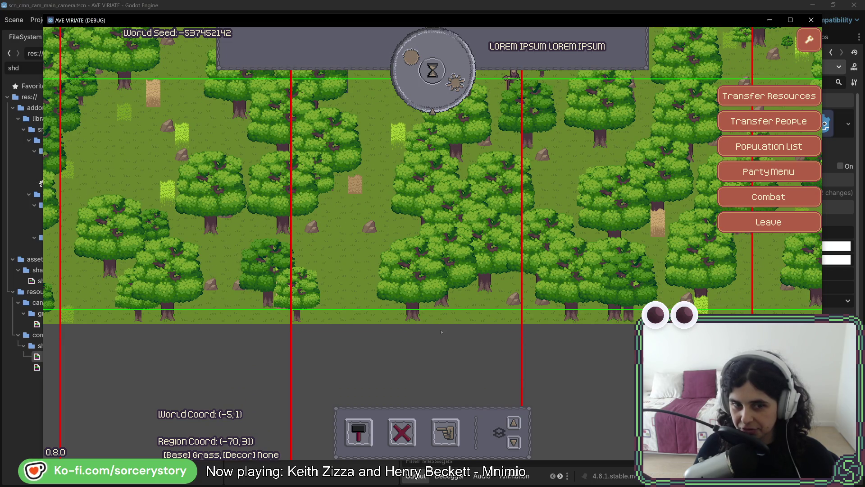
pyautogui.press('w')
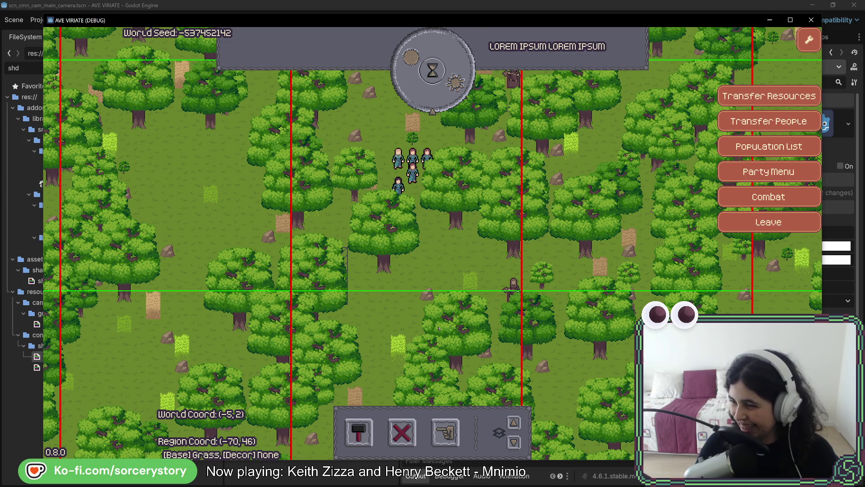
pyautogui.press('w')
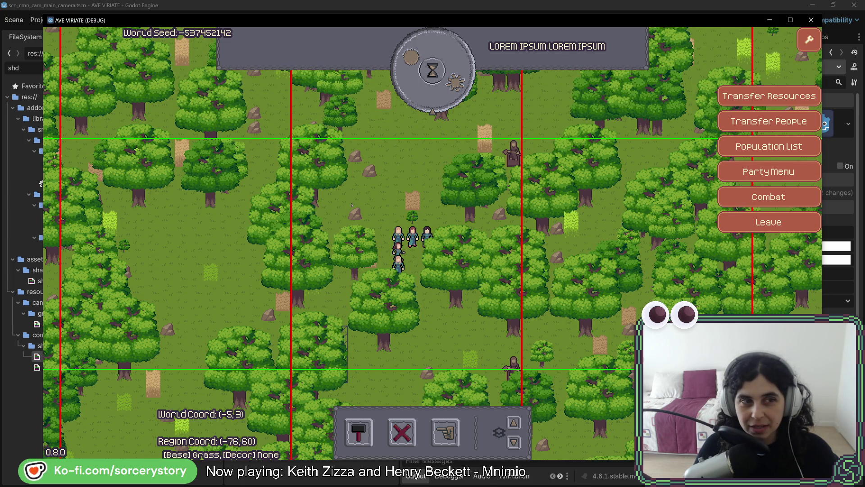
pyautogui.press('F8')
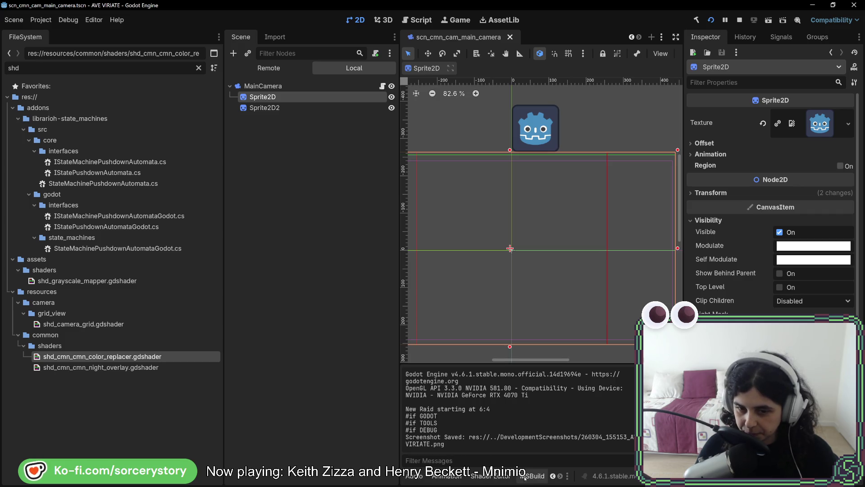
# Show the shader's fragment() code at lines 12–18 with the 256.0 checks, then rerun the project with F5
pyautogui.click(492, 476)
pyautogui.scroll(-1, 574, 419)
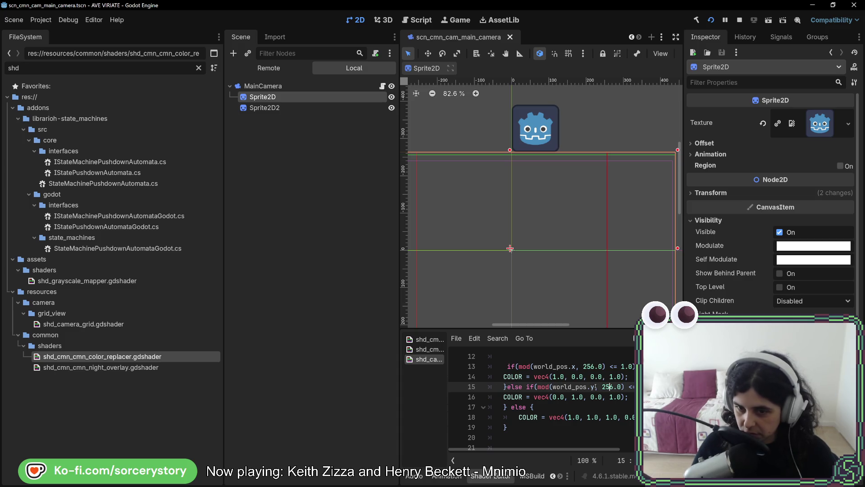
pyautogui.click(621, 387)
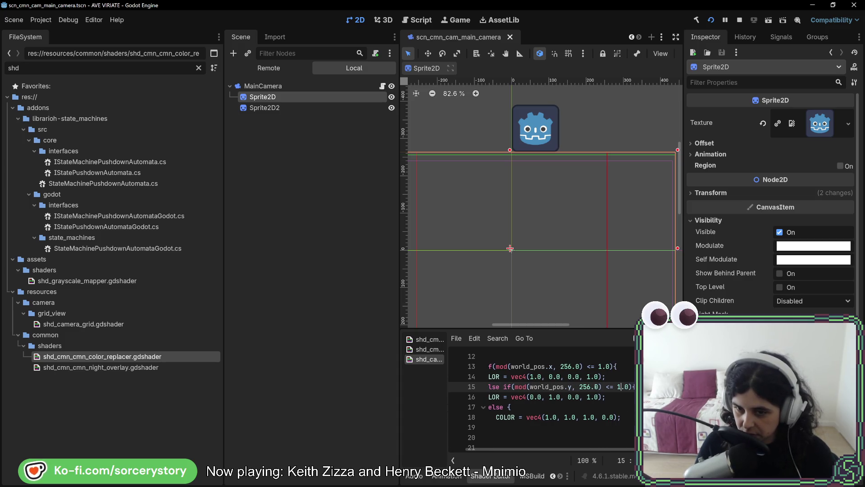
pyautogui.press('F5')
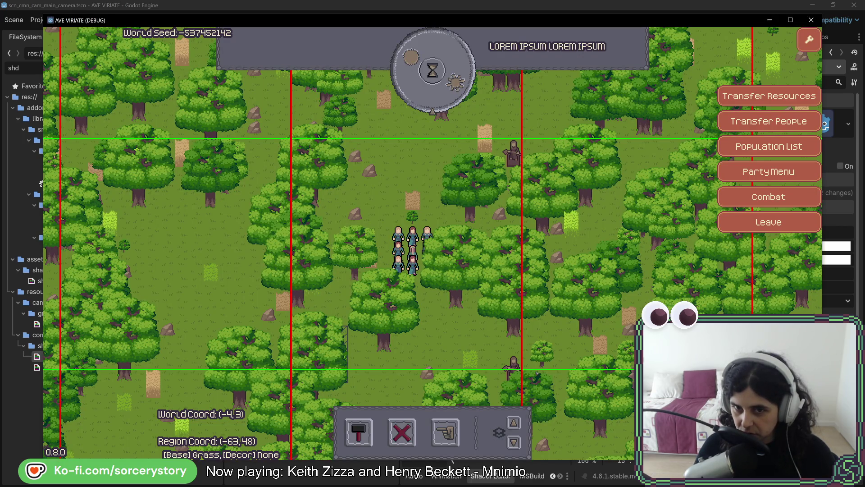
# Inspect an oak tree and a grass tile, pan north across the grid, then close the game
pyautogui.click(536, 370)
pyautogui.press('Escape')
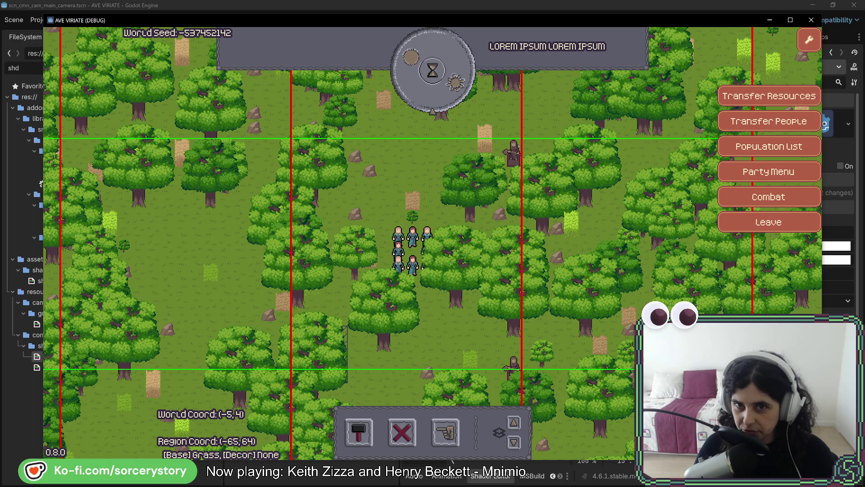
pyautogui.press('w')
pyautogui.press('w')
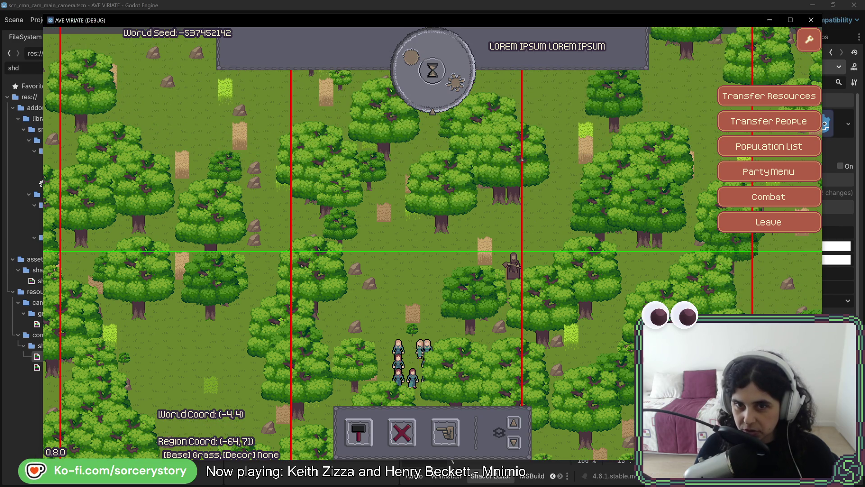
pyautogui.click(514, 149)
pyautogui.press('w')
pyautogui.press('Escape')
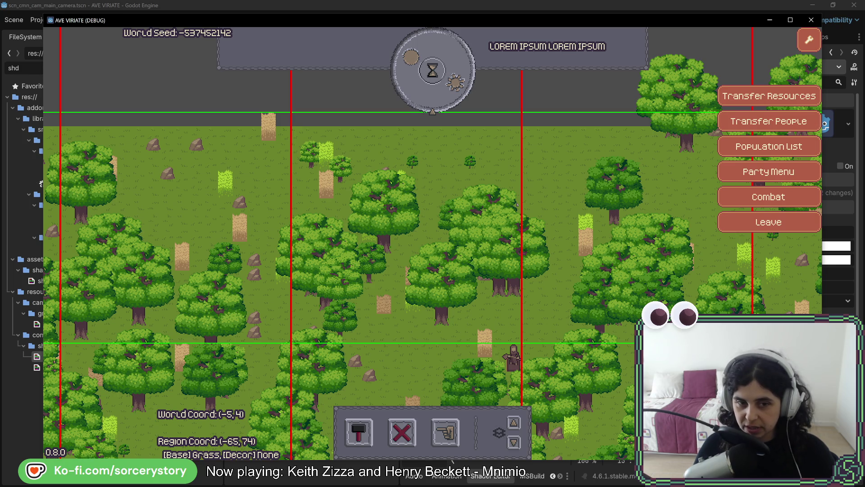
pyautogui.press('F8')
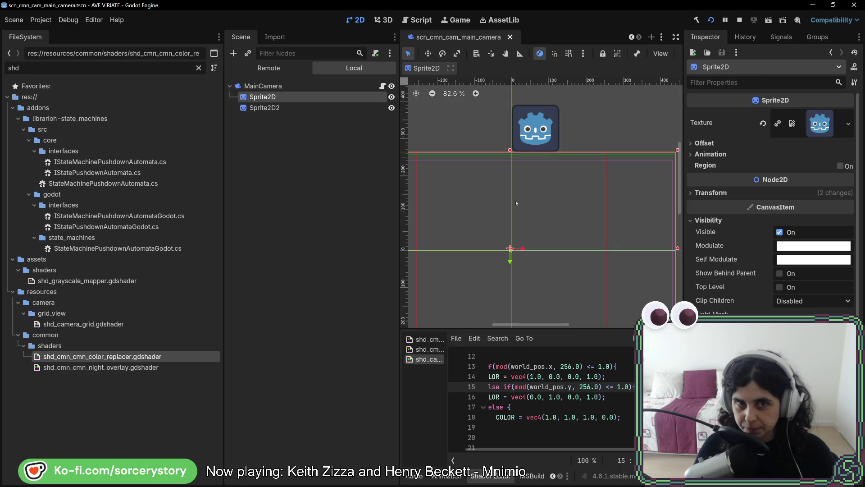
# Toggle Sprite2D's visibility off and on, save the camera scene, stop the project, and switch to scn_gme_gme_main
pyautogui.click(391, 97)
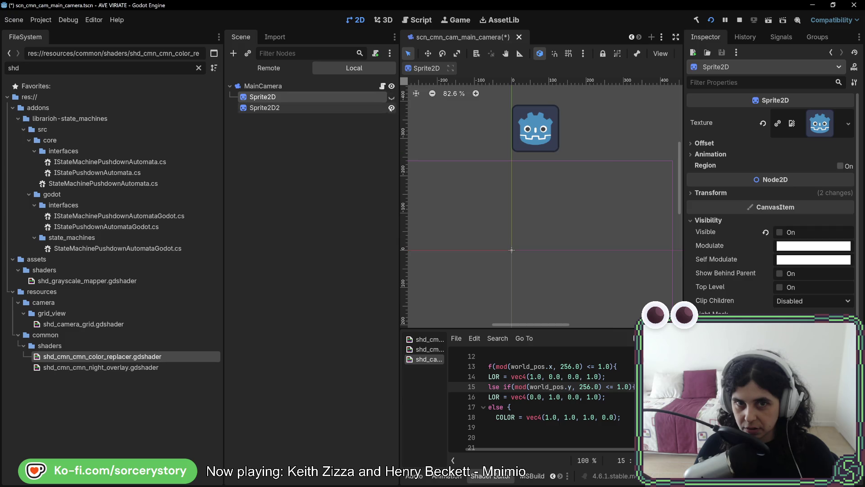
pyautogui.click(391, 97)
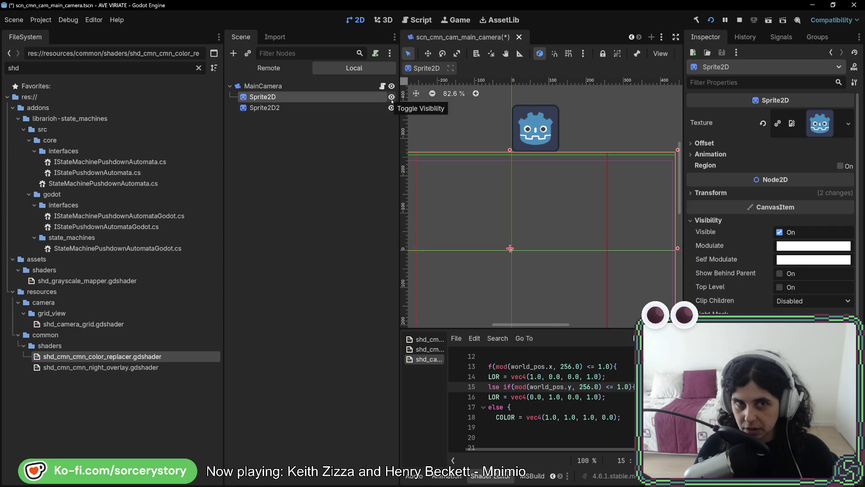
pyautogui.hotkey('ctrl', 's')
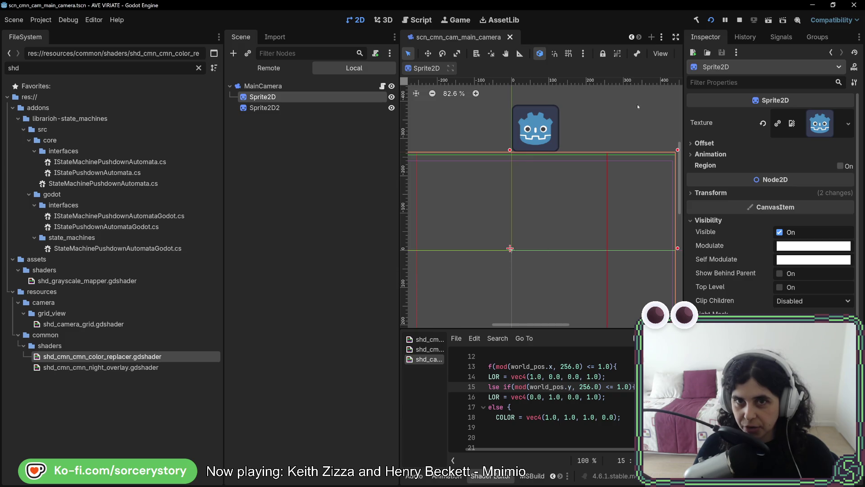
pyautogui.click(739, 20)
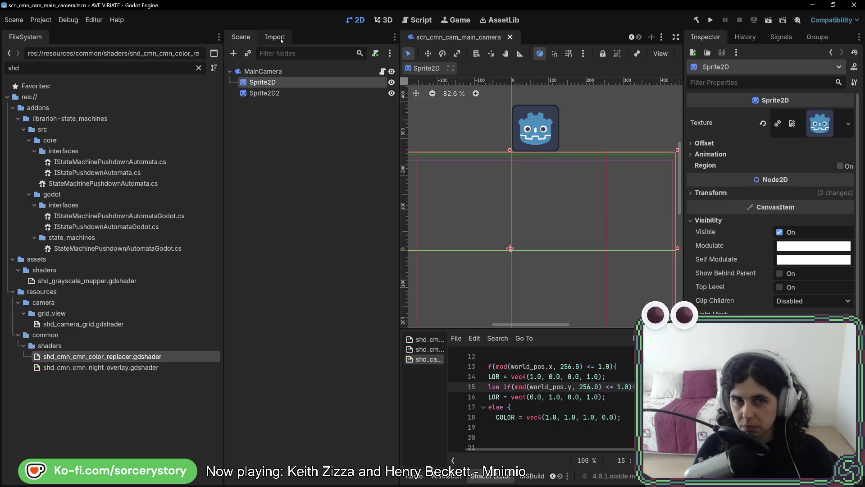
pyautogui.scroll(4, 446, 37)
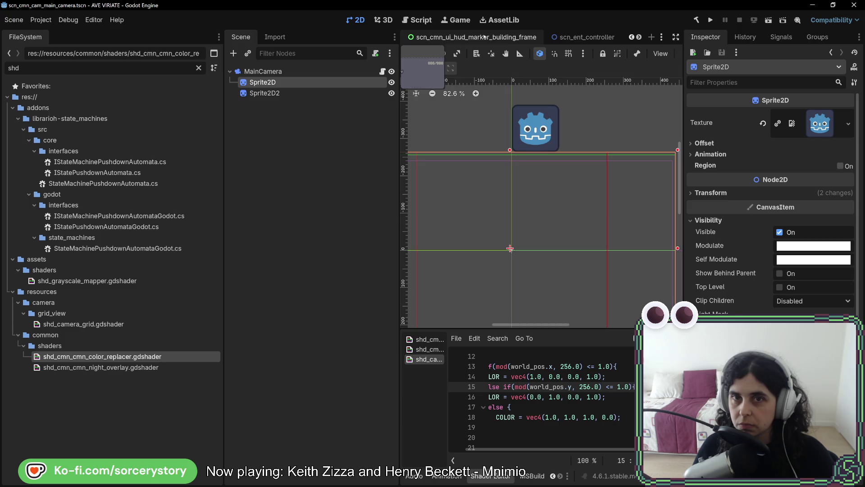
pyautogui.click(445, 37)
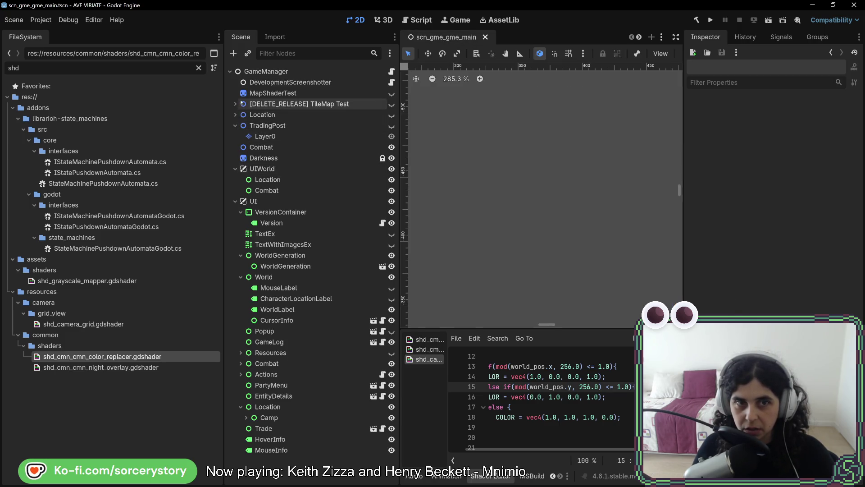
# Expand [DELETE_RELEASE] TileMap Test, make it visible, and select its 1,1 node
pyautogui.click(237, 114)
pyautogui.click(235, 115)
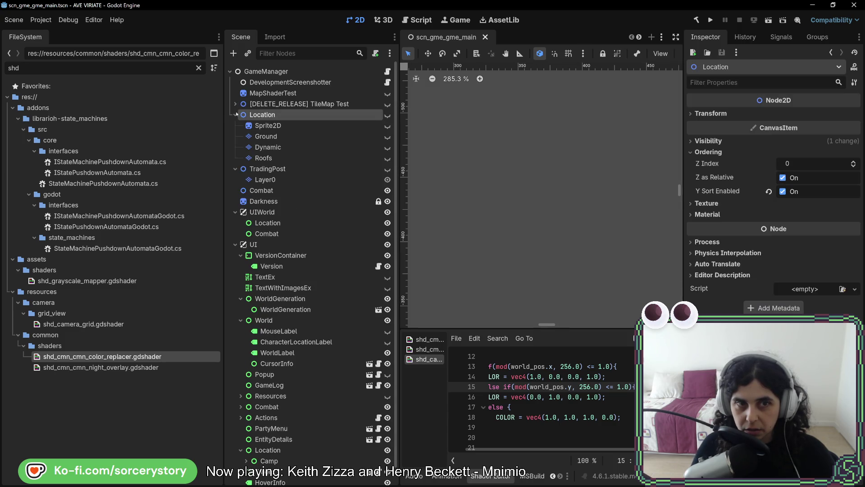
pyautogui.click(236, 114)
pyautogui.click(235, 103)
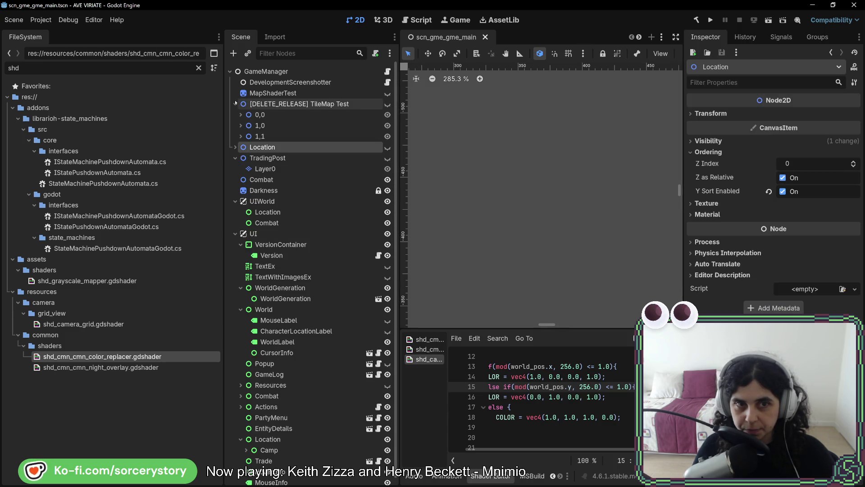
pyautogui.click(240, 136)
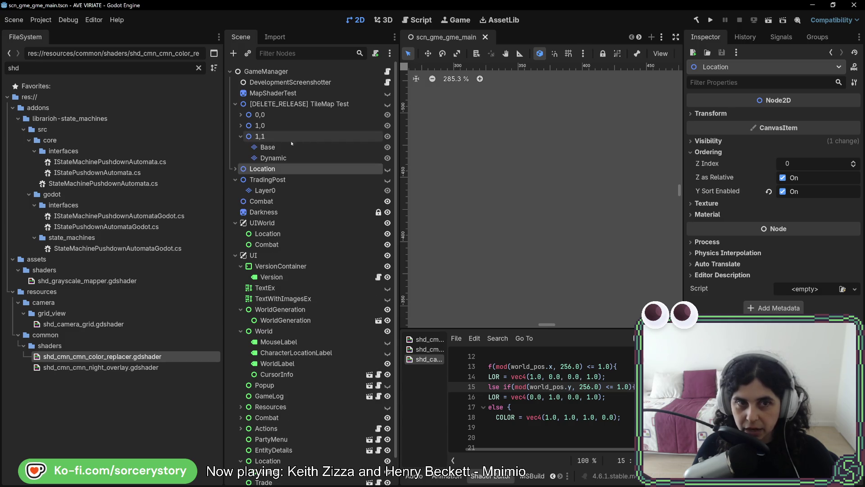
pyautogui.click(387, 104)
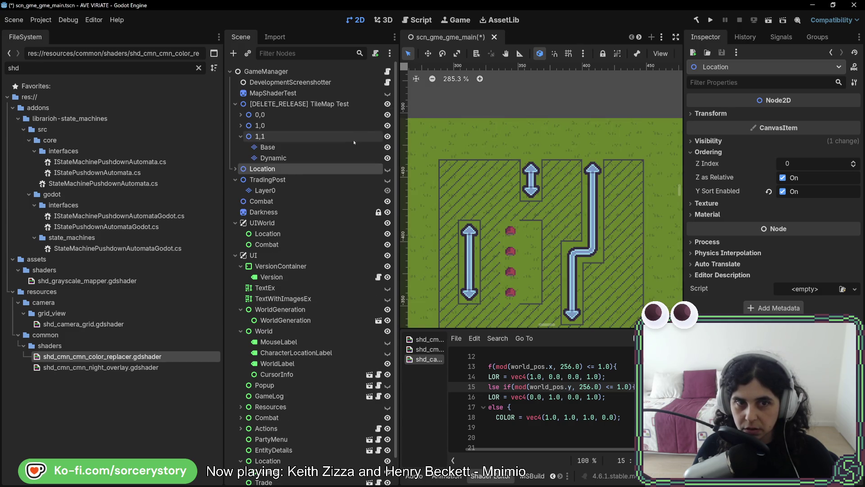
pyautogui.click(328, 138)
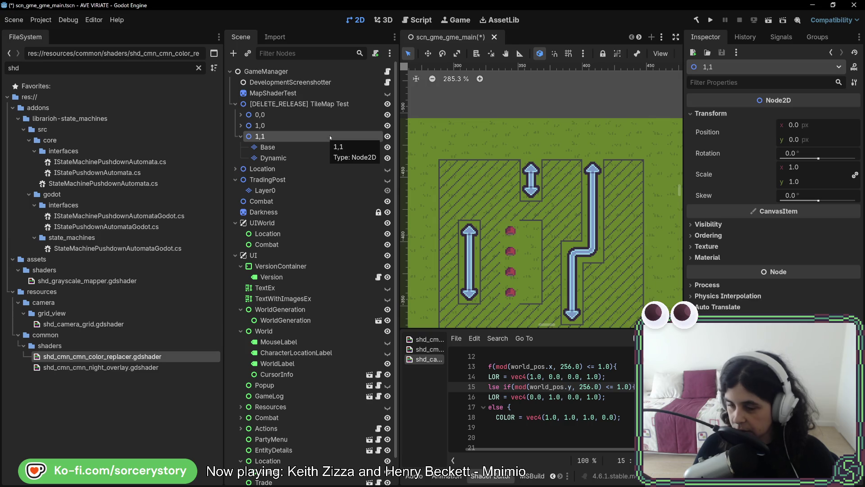
# Assign mat_camera_grid.tres as node 1,1's Material from the list view, then undo it
pyautogui.scroll(-5, 608, 239)
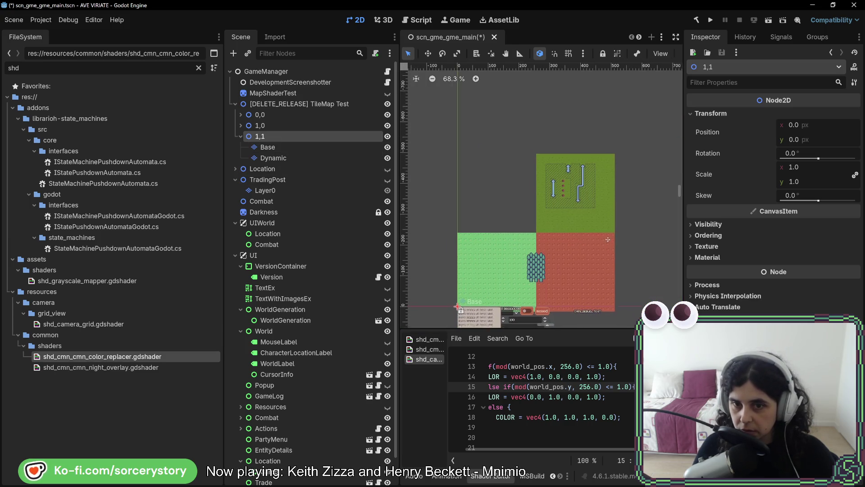
pyautogui.scroll(2, 608, 239)
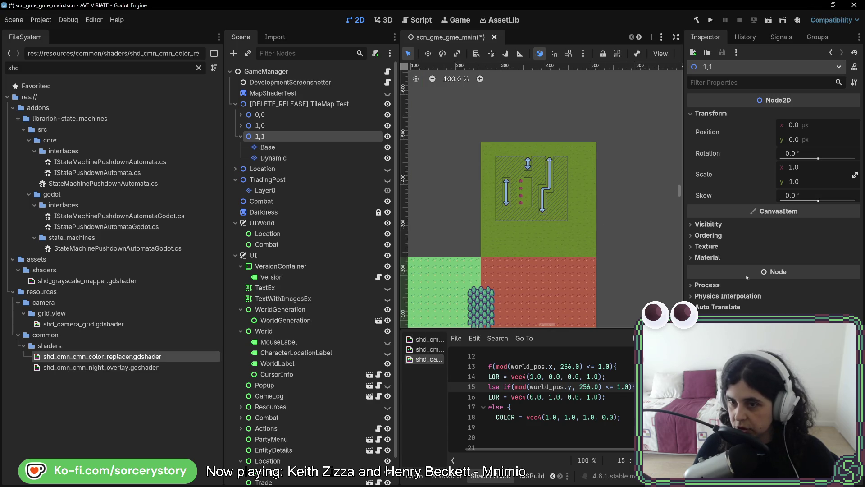
pyautogui.click(708, 257)
pyautogui.click(842, 270)
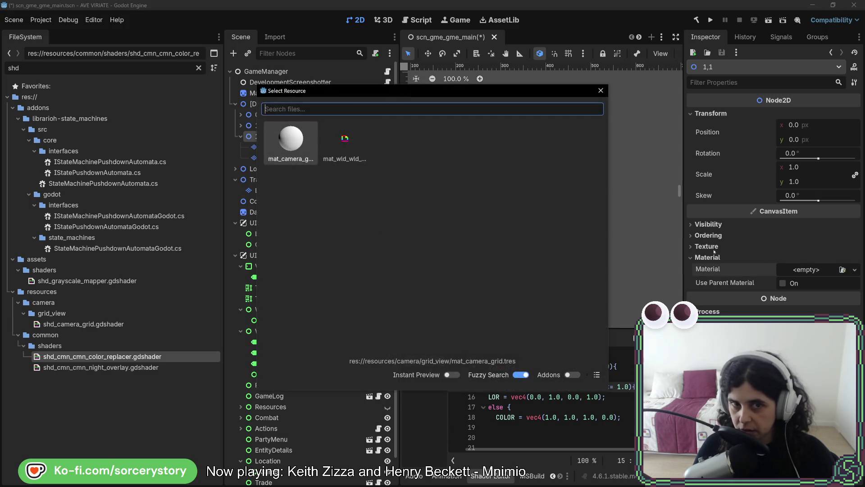
pyautogui.click(597, 375)
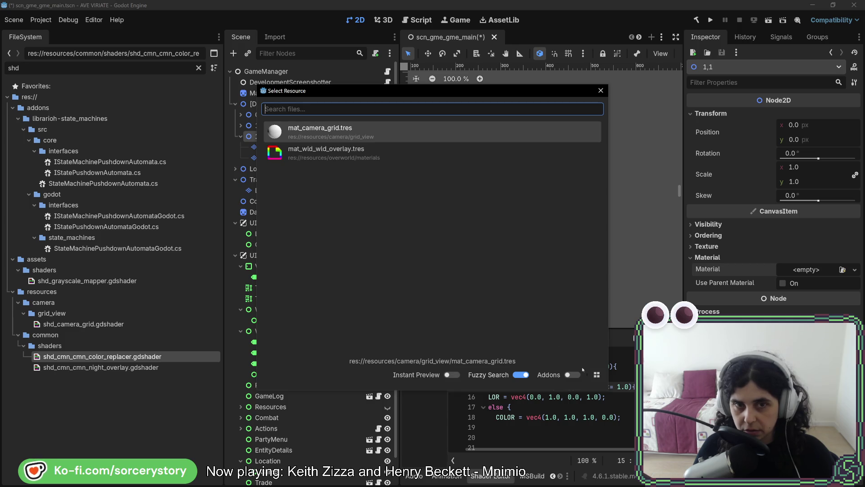
pyautogui.doubleClick(341, 133)
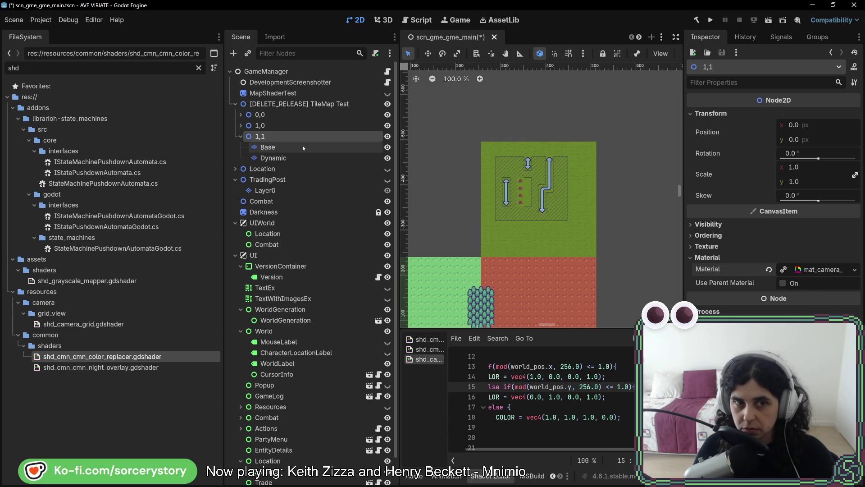
pyautogui.hotkey('ctrl', 'z')
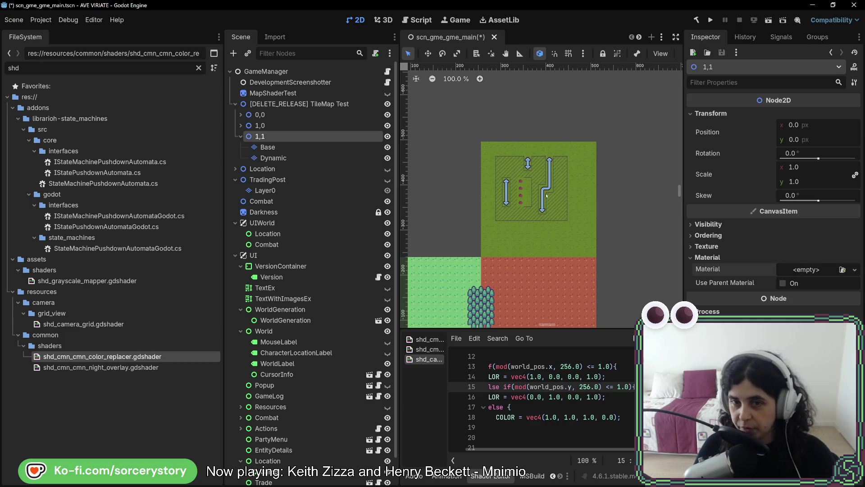
# Load mat_camera_grid.tres into the Base tile layer's Material
pyautogui.click(323, 150)
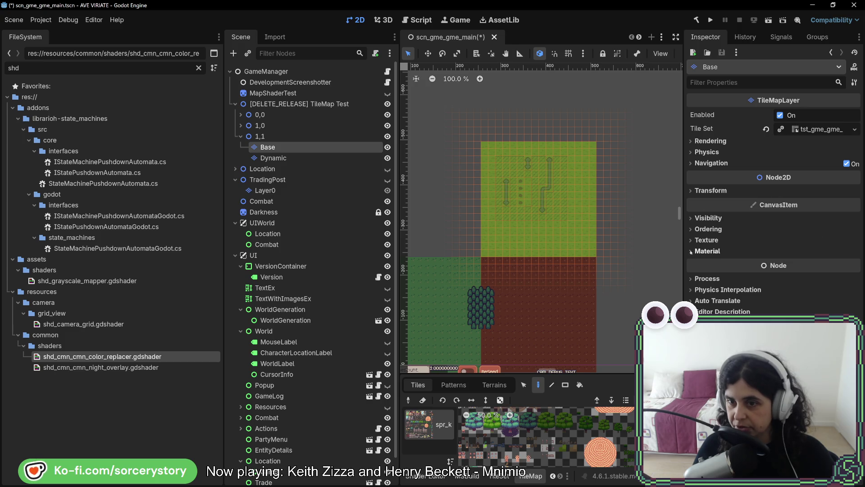
pyautogui.click(708, 251)
pyautogui.click(842, 264)
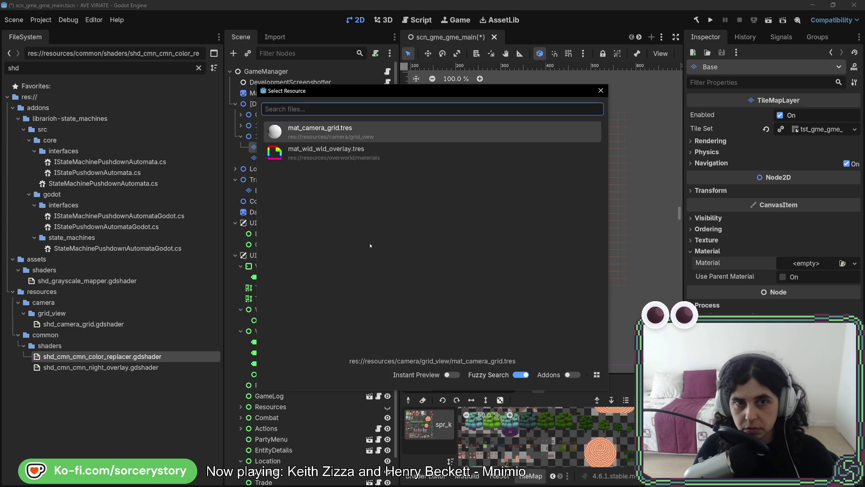
pyautogui.doubleClick(340, 135)
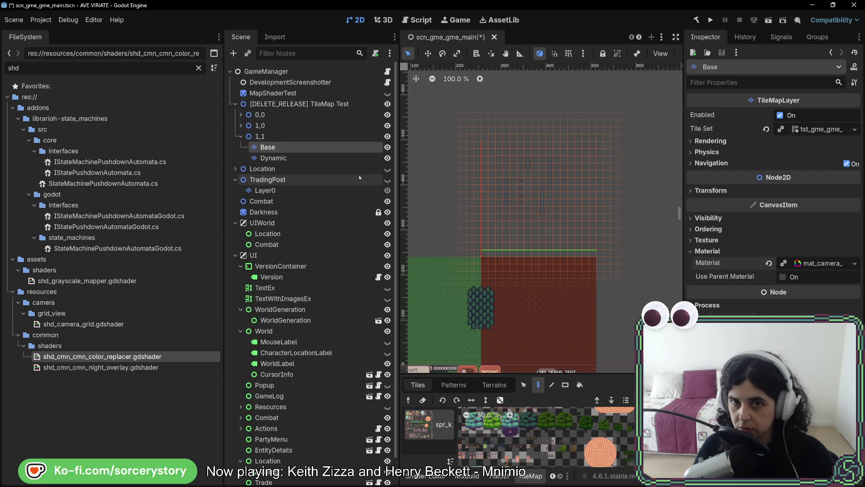
pyautogui.scroll(5, 494, 265)
pyautogui.scroll(9, 493, 265)
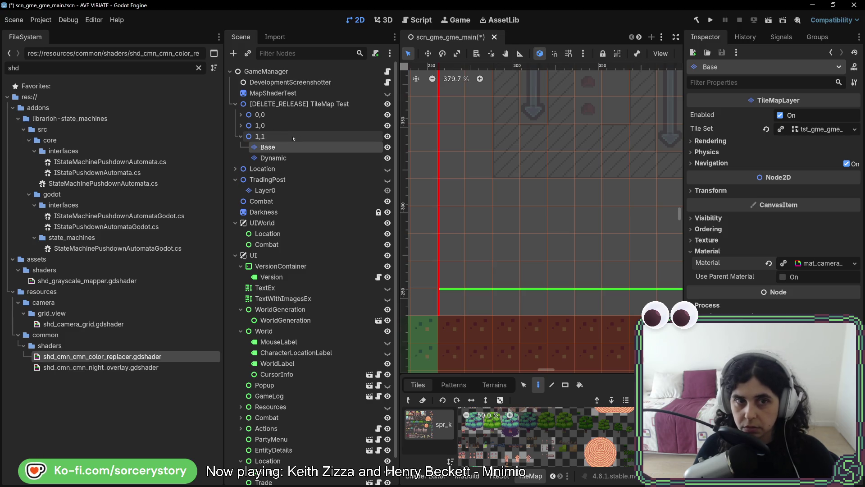
pyautogui.click(294, 156)
pyautogui.click(294, 148)
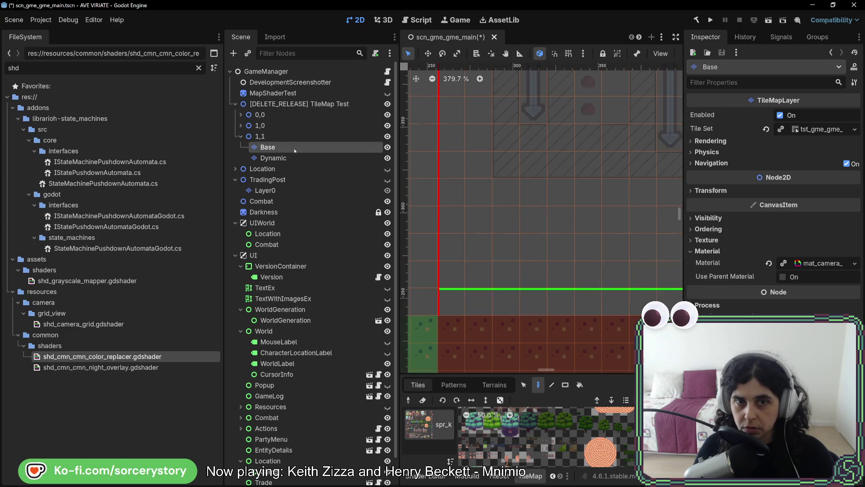
pyautogui.scroll(-17, 516, 214)
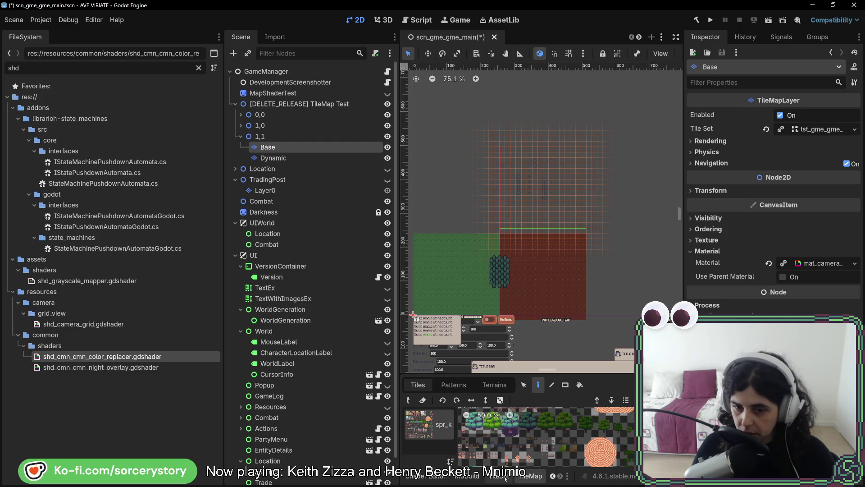
# In the grid shader, set the fill colour alpha to 1.0 and comment out the else COLOR line
pyautogui.click(444, 480)
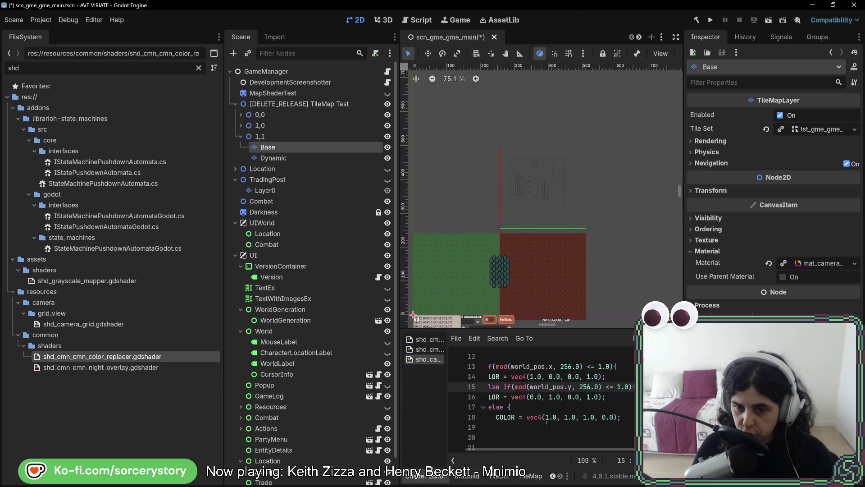
pyautogui.click(605, 416)
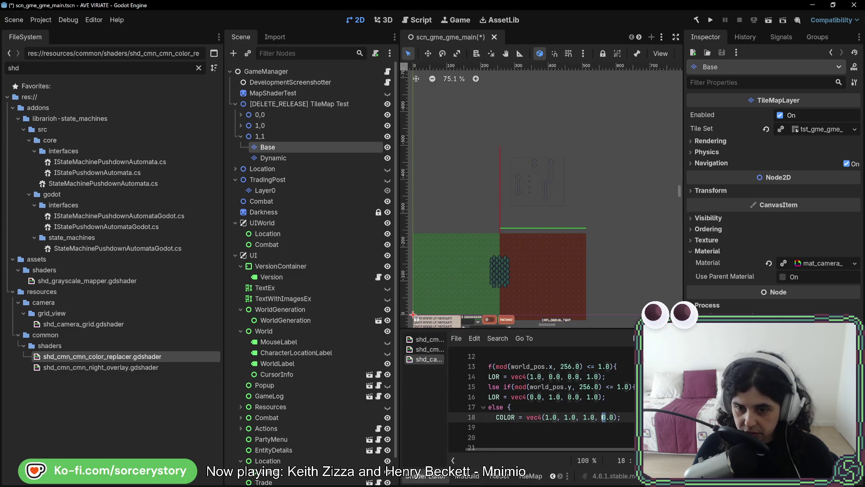
pyautogui.write('1')
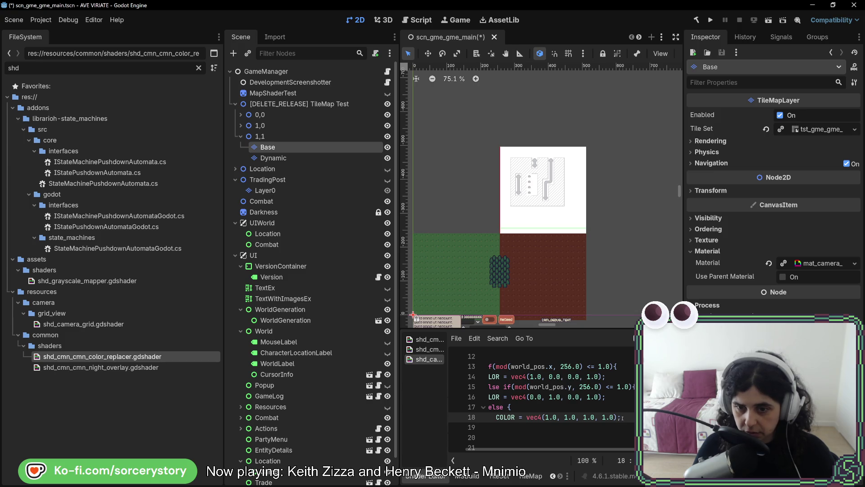
pyautogui.click(507, 417)
pyautogui.hotkey('ctrl', 'k')
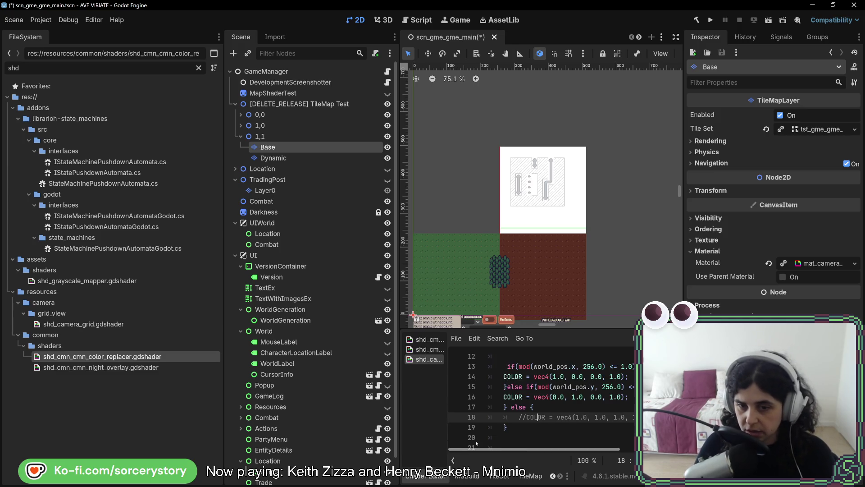
pyautogui.scroll(5, 538, 197)
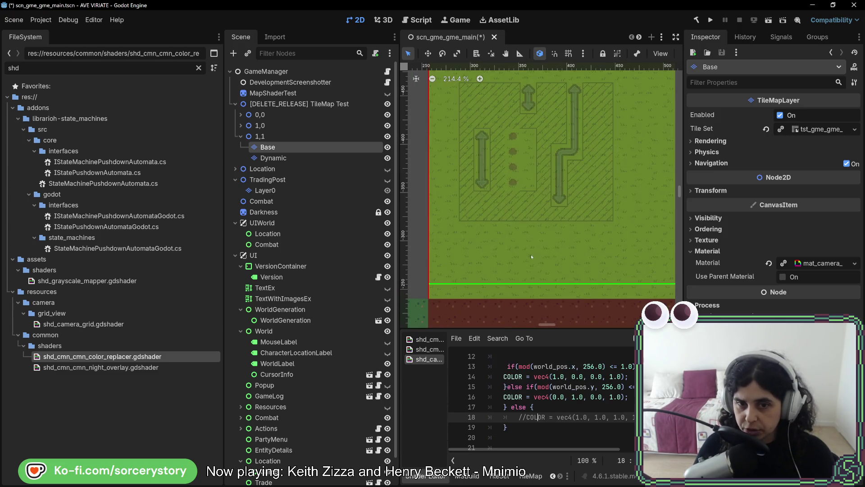
pyautogui.scroll(8, 450, 217)
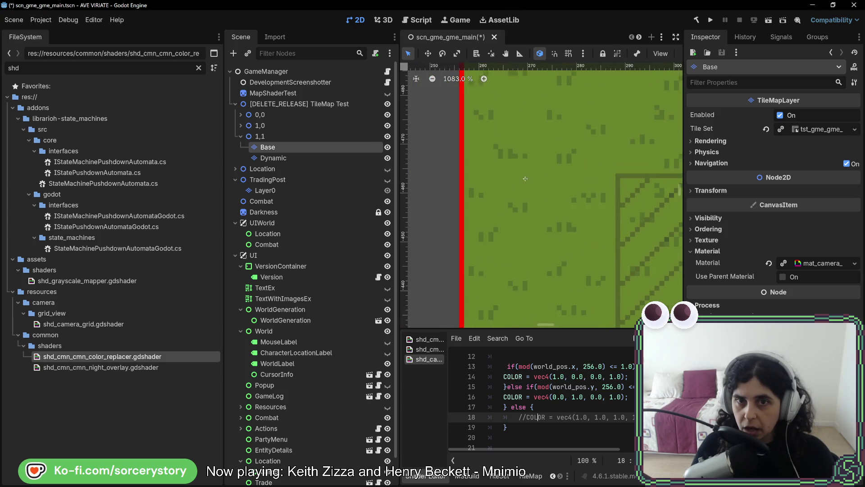
pyautogui.scroll(-7, 526, 253)
pyautogui.scroll(-5, 526, 250)
pyautogui.hscroll(2, 496, 248)
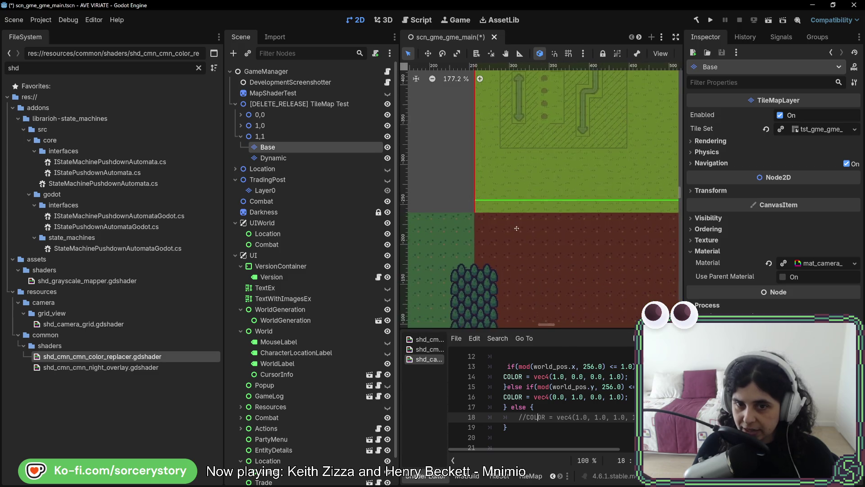
pyautogui.scroll(4, 447, 243)
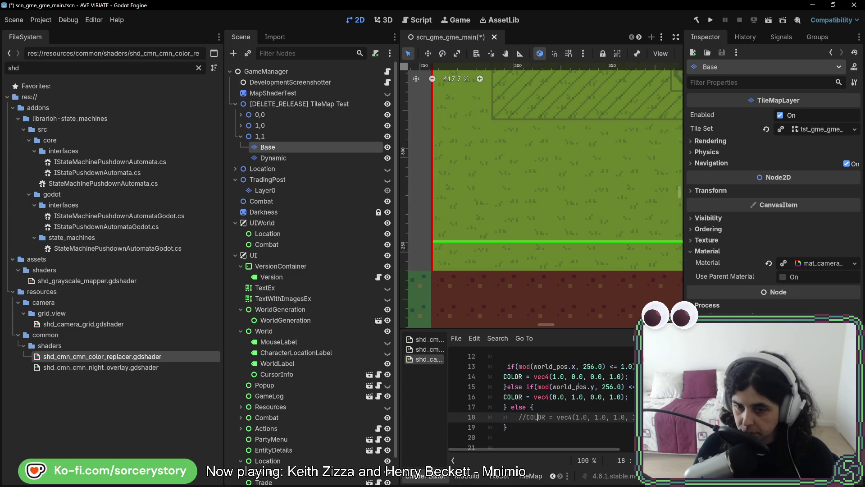
pyautogui.scroll(2, 572, 418)
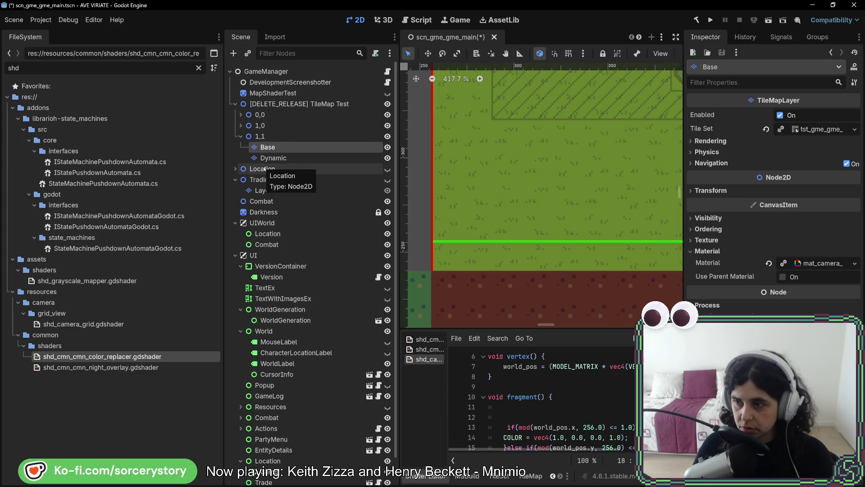
pyautogui.scroll(-2, 592, 413)
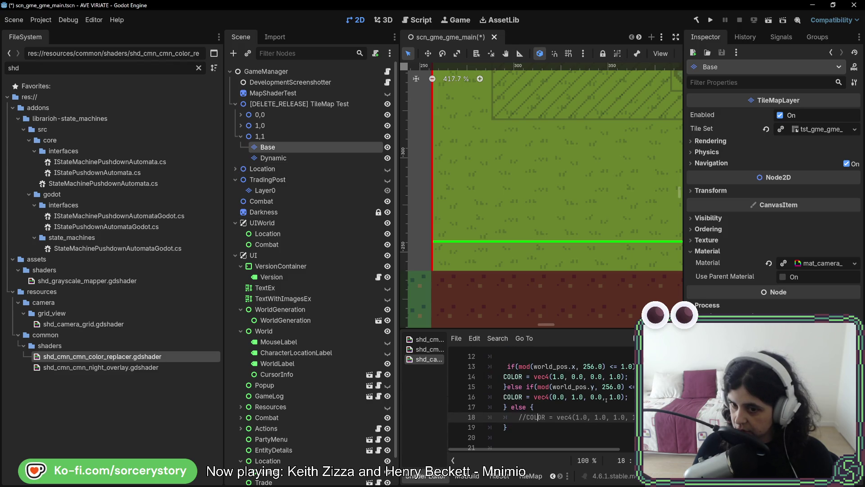
# Indent the COLOR lines, tidy line 13's indentation, and duplicate the if/else colour block
pyautogui.click(504, 397)
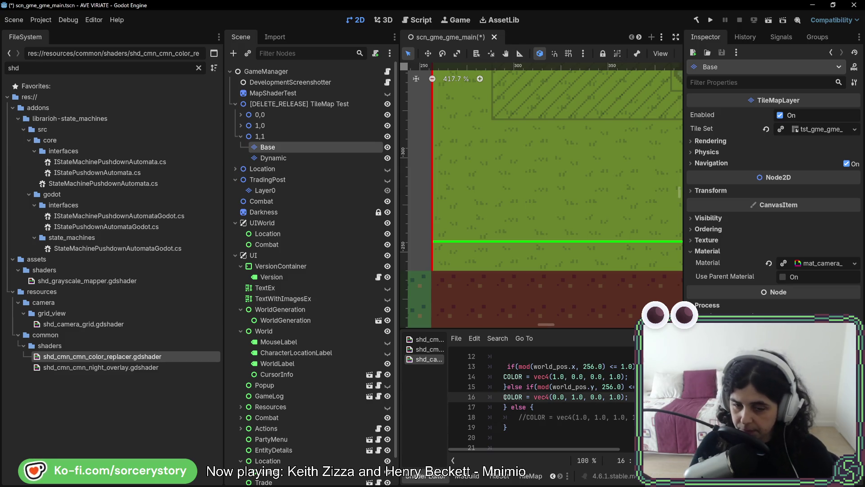
pyautogui.keyDown('alt'); pyautogui.click(504, 377); pyautogui.keyUp('alt')
pyautogui.press('Tab')
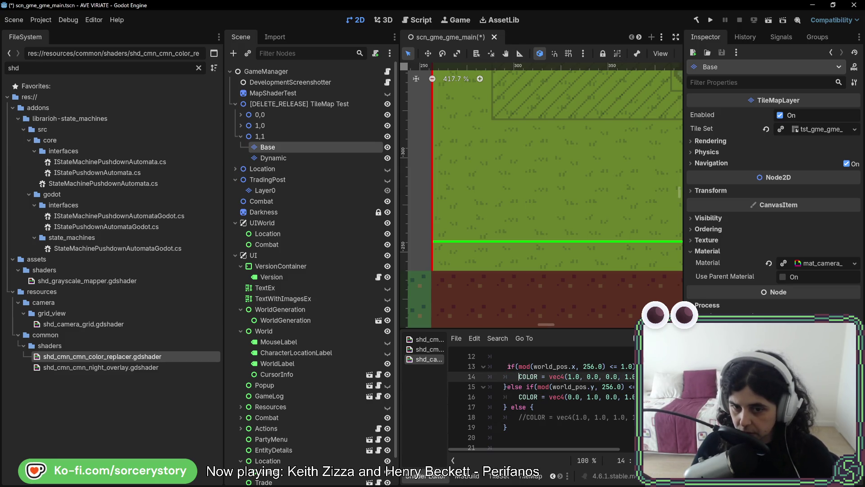
pyautogui.press('Up')
pyautogui.press('Home')
pyautogui.press('BackSpace')
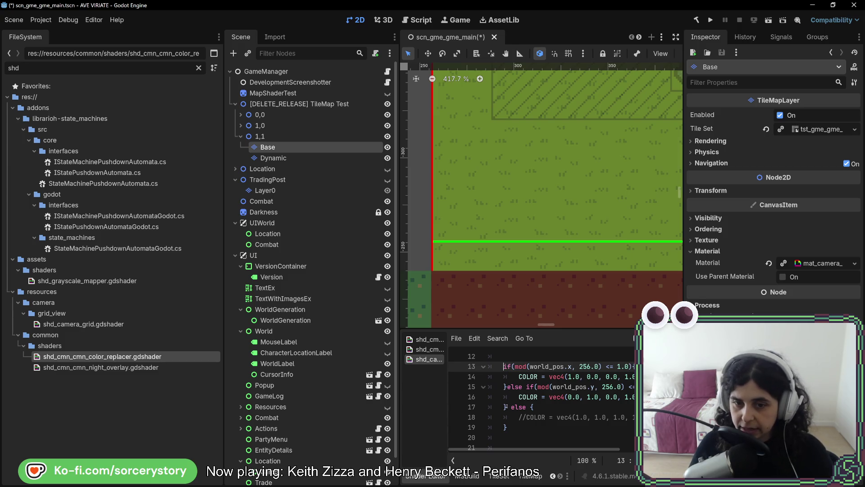
pyautogui.keyDown('shift'); pyautogui.click(505, 406); pyautogui.keyUp('shift')
pyautogui.hotkey('ctrl', 'c')
pyautogui.click(506, 406)
pyautogui.hotkey('ctrl', 'v')
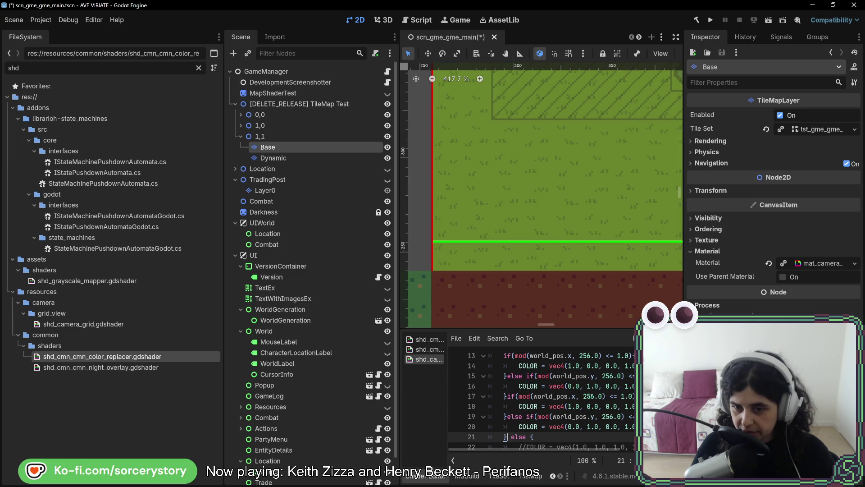
# Change the copied block's grid size from 256.0 to 16 and set both blue components to 1
pyautogui.doubleClick(588, 396)
pyautogui.write('16')
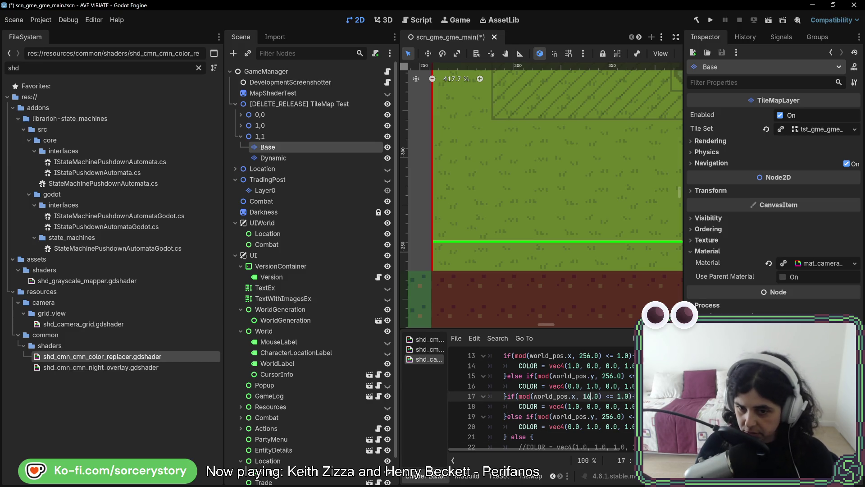
pyautogui.doubleClick(608, 416)
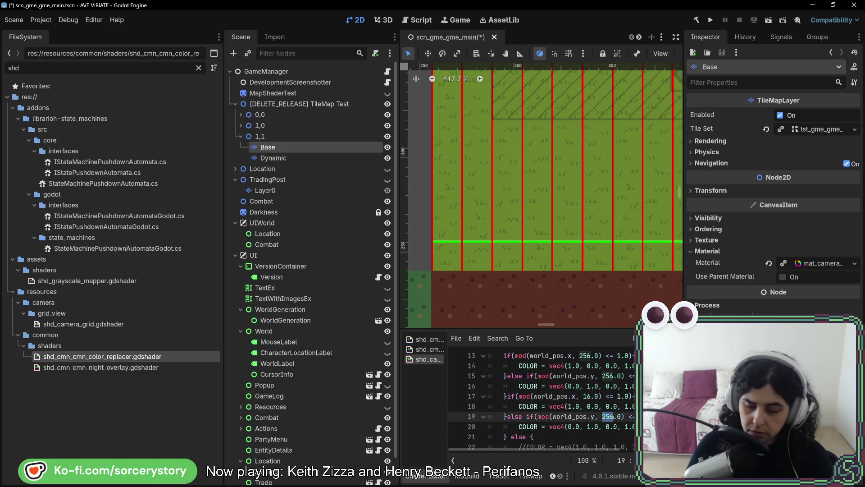
pyautogui.write('16')
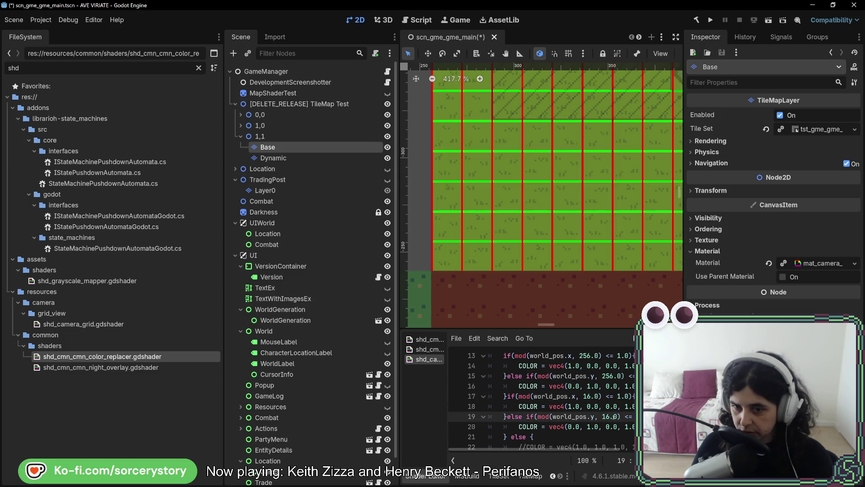
pyautogui.click(607, 406)
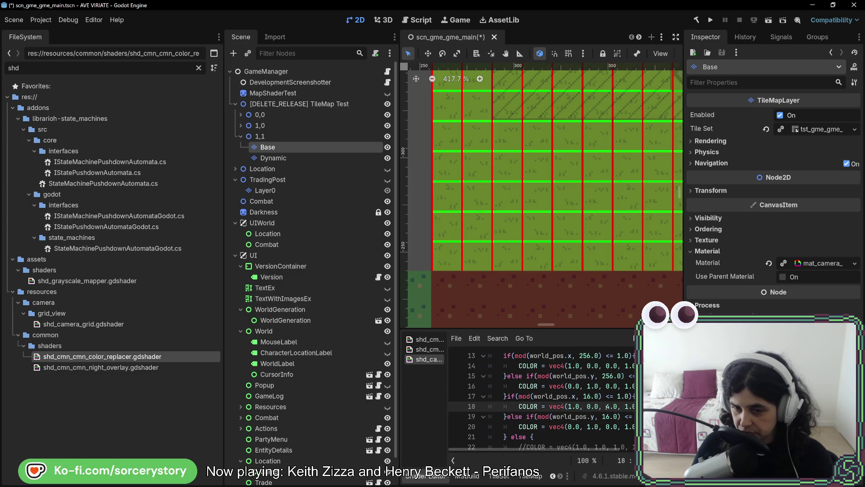
pyautogui.press('Delete')
pyautogui.write('1')
pyautogui.press('Down')
pyautogui.press('Down')
pyautogui.press('Delete')
pyautogui.write('1')
# Zero the red and green components so both copies are blue, and prefix line 17 with else
pyautogui.click(569, 406)
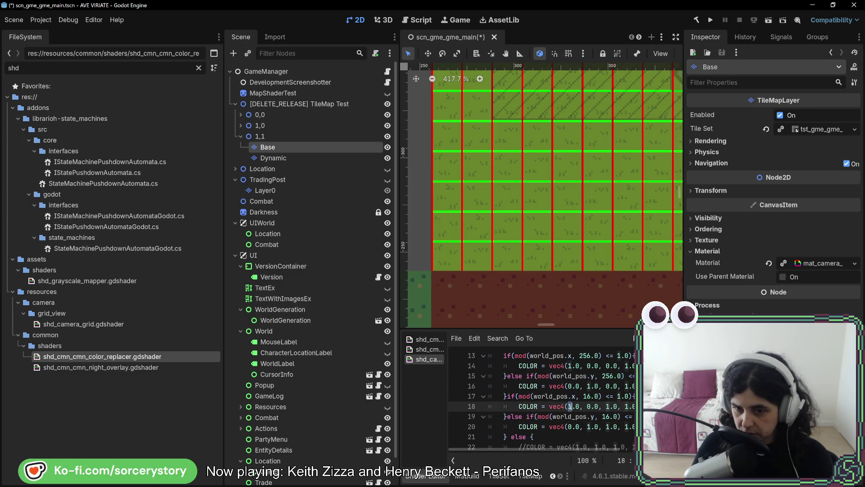
pyautogui.press('Delete')
pyautogui.write('0')
pyautogui.click(587, 427)
pyautogui.press('Delete')
pyautogui.write('0')
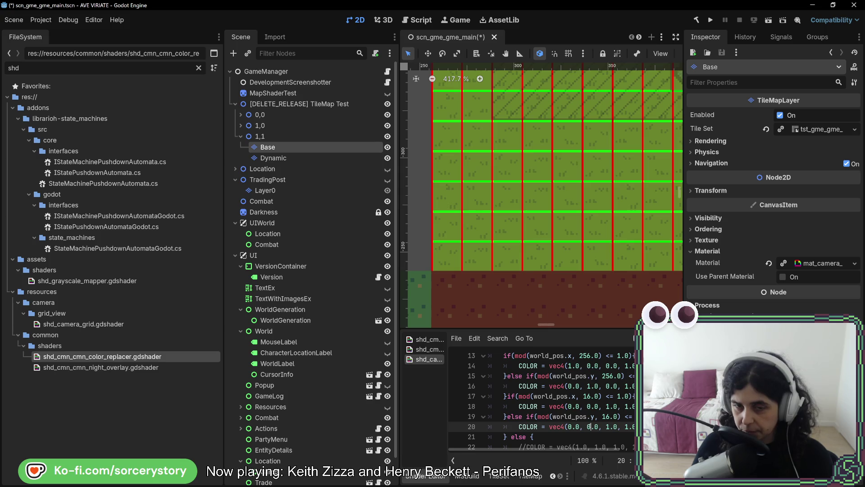
pyautogui.scroll(-6, 566, 260)
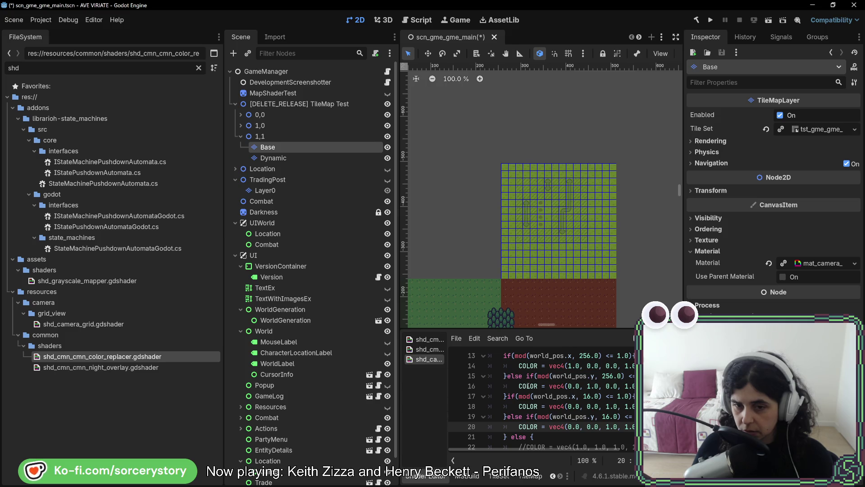
pyautogui.click(504, 396)
pyautogui.write('else')
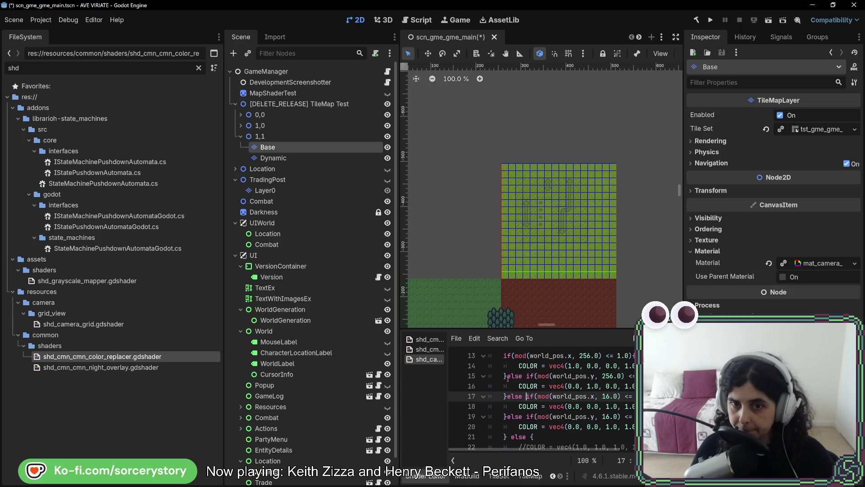
# Zoom the 2D viewport to inspect the blue 16-unit grid, then bring up the Base layer's TileMap panel
pyautogui.scroll(3, 579, 241)
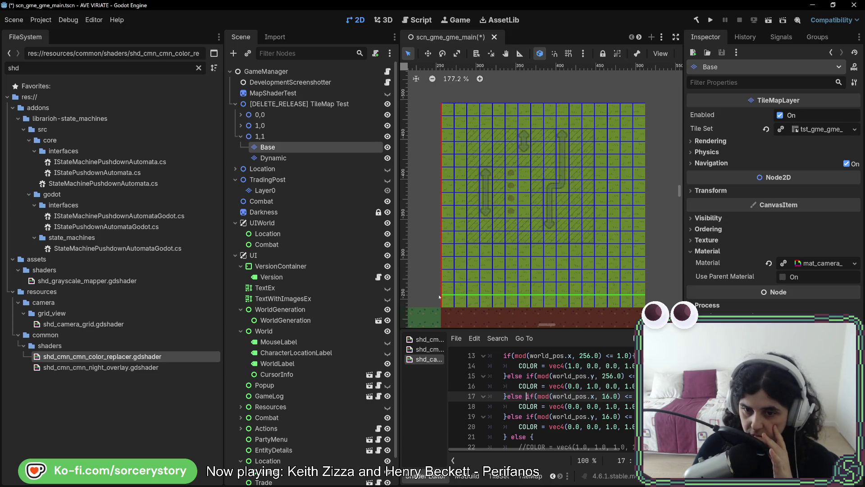
pyautogui.scroll(3, 439, 297)
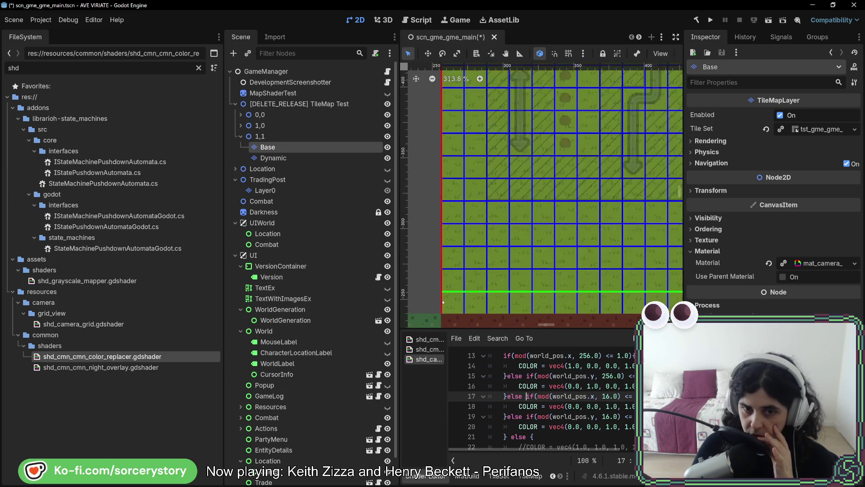
pyautogui.scroll(2, 443, 302)
pyautogui.scroll(-6, 481, 302)
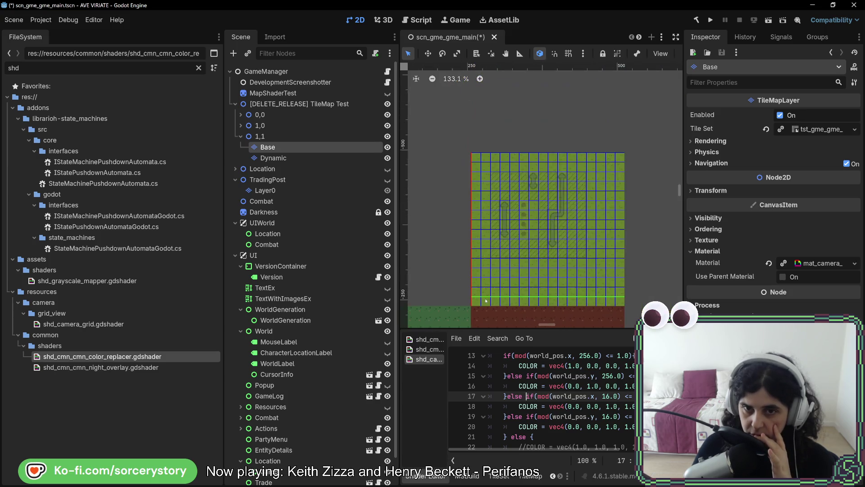
pyautogui.click(293, 150)
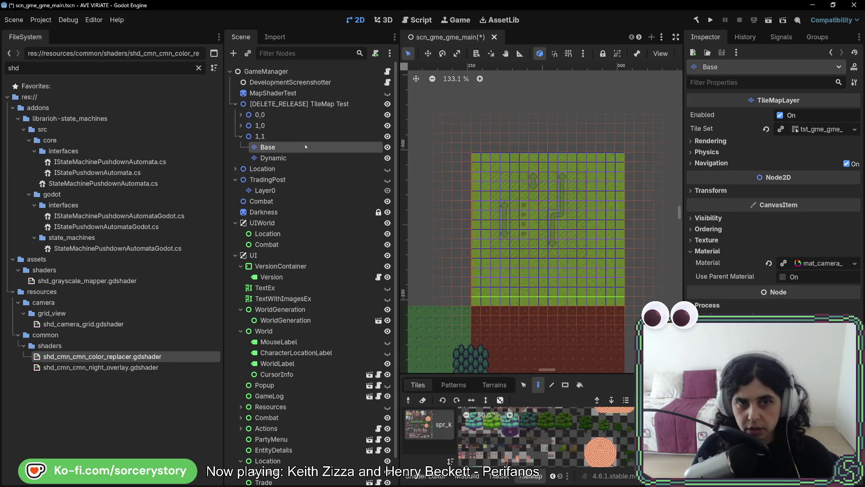
# Pick a red atlas tile and paint rectangular red blocks right of and above the green area
pyautogui.moveTo(629, 208); pyautogui.dragTo(536, 227)
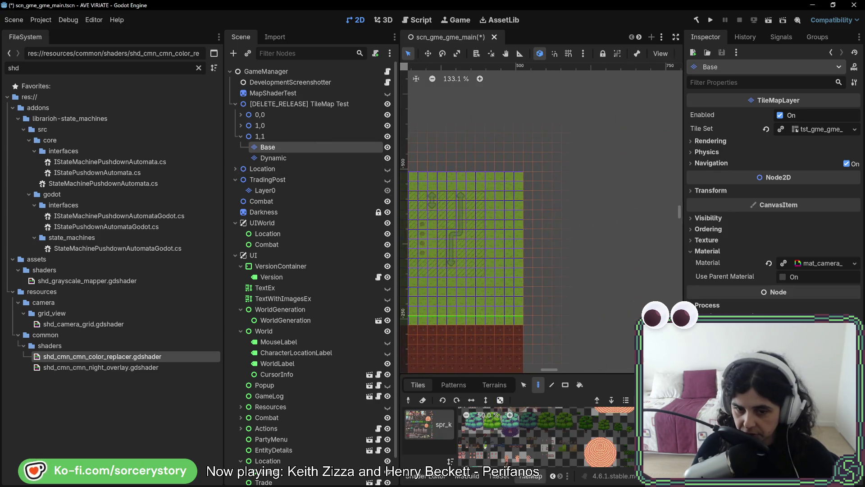
pyautogui.scroll(6, 532, 455)
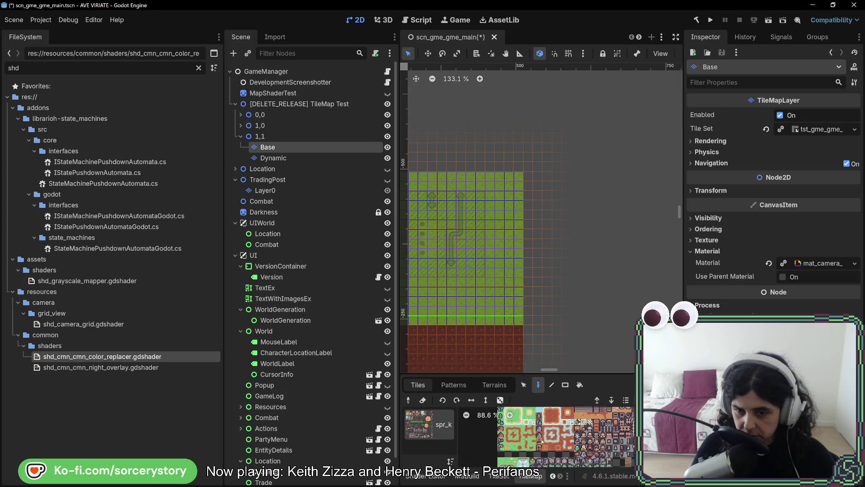
pyautogui.click(552, 415)
pyautogui.press('r')
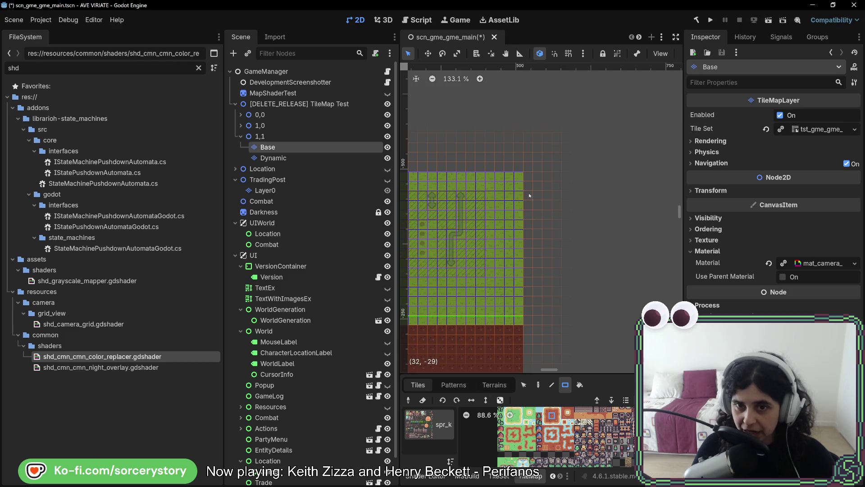
pyautogui.moveTo(527, 175)
pyautogui.mouseDown()
pyautogui.moveTo(599, 316)
pyautogui.moveTo(672, 321)
pyautogui.mouseUp()
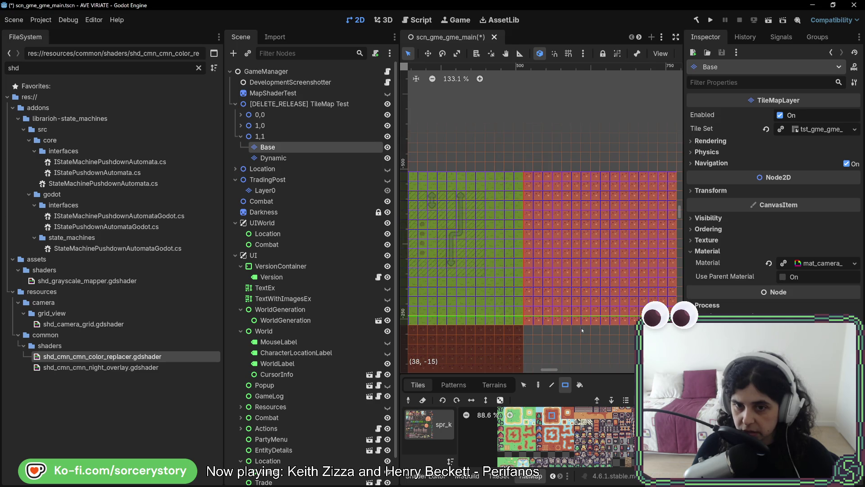
pyautogui.scroll(3, 527, 183)
pyautogui.hscroll(-2, 528, 183)
pyautogui.moveTo(580, 285)
pyautogui.mouseDown()
pyautogui.moveTo(434, 174)
pyautogui.moveTo(430, 144)
pyautogui.mouseUp()
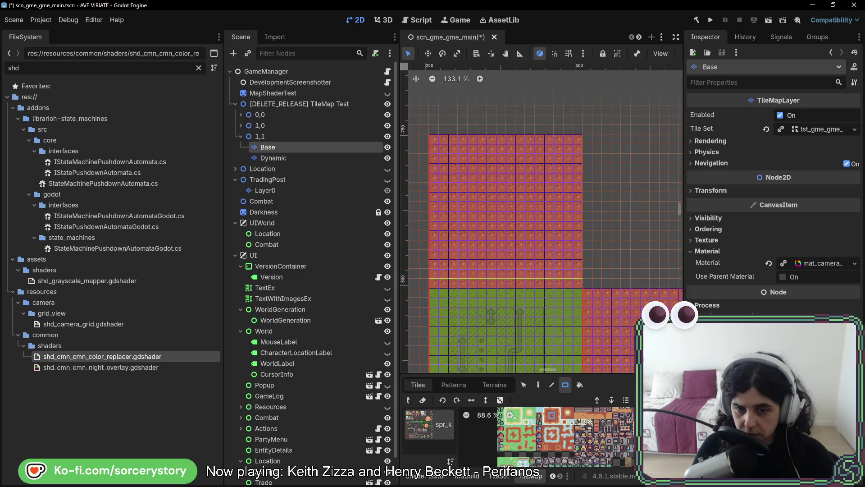
# Paint a light-green tile block beside the red one and another red block below it
pyautogui.scroll(2, 515, 416)
pyautogui.scroll(3, 536, 424)
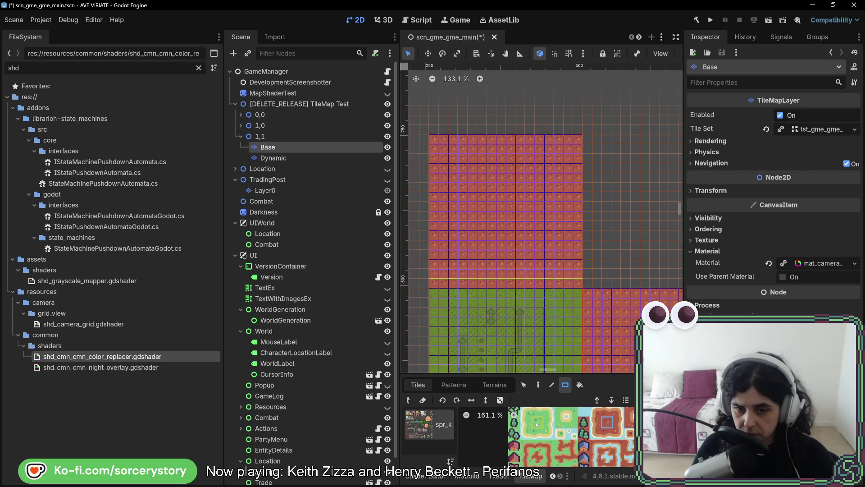
pyautogui.click(537, 424)
pyautogui.scroll(1, 540, 248)
pyautogui.hscroll(1, 541, 248)
pyautogui.moveTo(578, 293)
pyautogui.mouseDown()
pyautogui.moveTo(631, 240)
pyautogui.moveTo(695, 204)
pyautogui.moveTo(654, 186)
pyautogui.moveTo(669, 174)
pyautogui.moveTo(675, 150)
pyautogui.mouseUp()
pyautogui.hscroll(1, 600, 194)
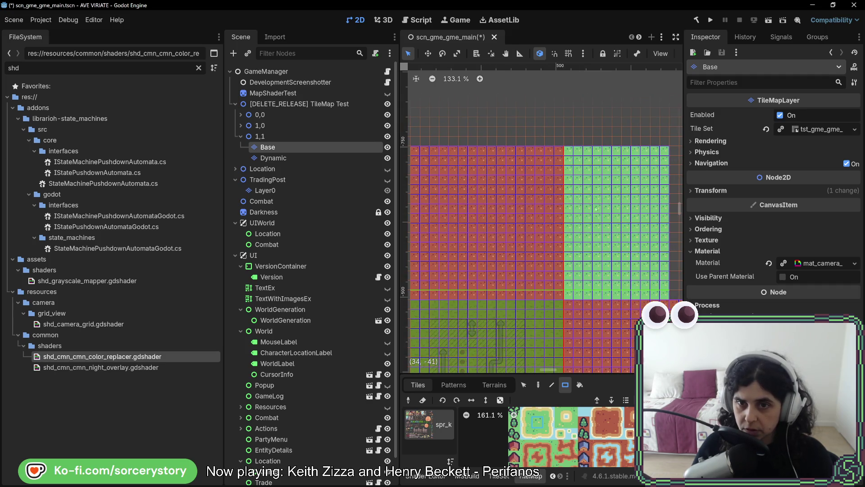
pyautogui.hscroll(4, 595, 209)
pyautogui.moveTo(606, 284); pyautogui.dragTo(565, 141)
# Zoom in to check the grid lines over the painted blocks, then return to the shader code
pyautogui.scroll(8, 480, 265)
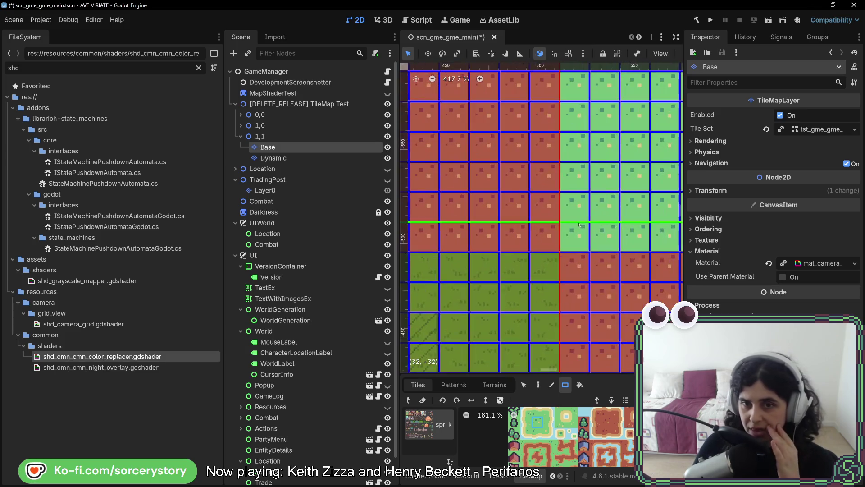
pyautogui.scroll(-5, 571, 233)
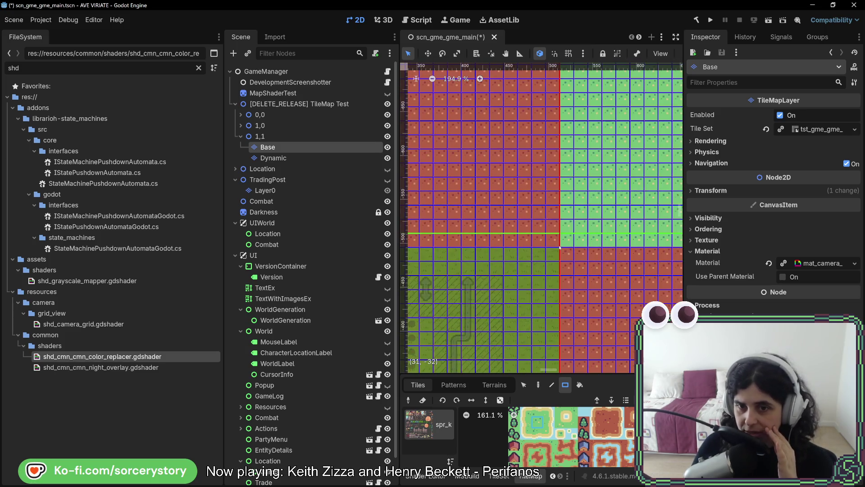
pyautogui.scroll(6, 547, 293)
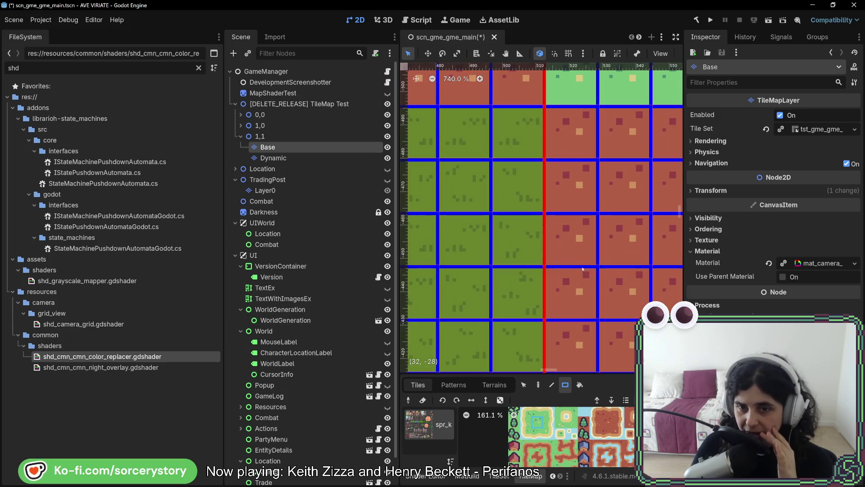
pyautogui.scroll(4, 535, 267)
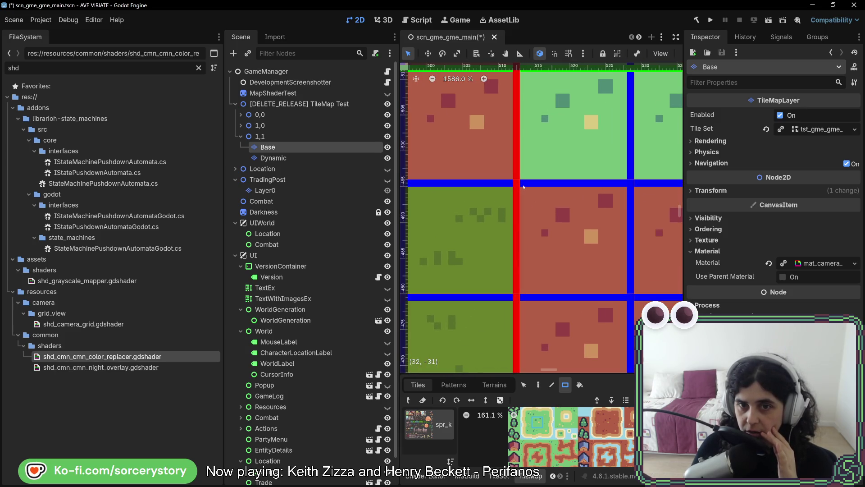
pyautogui.scroll(-9, 520, 205)
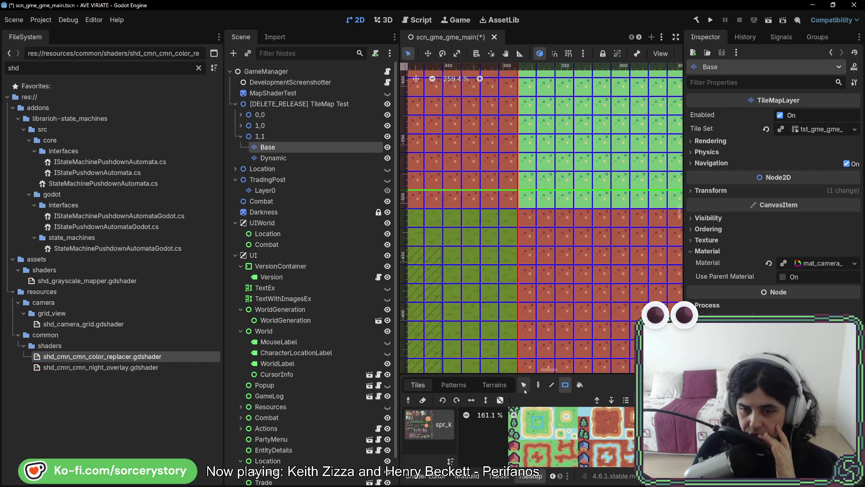
pyautogui.click(445, 479)
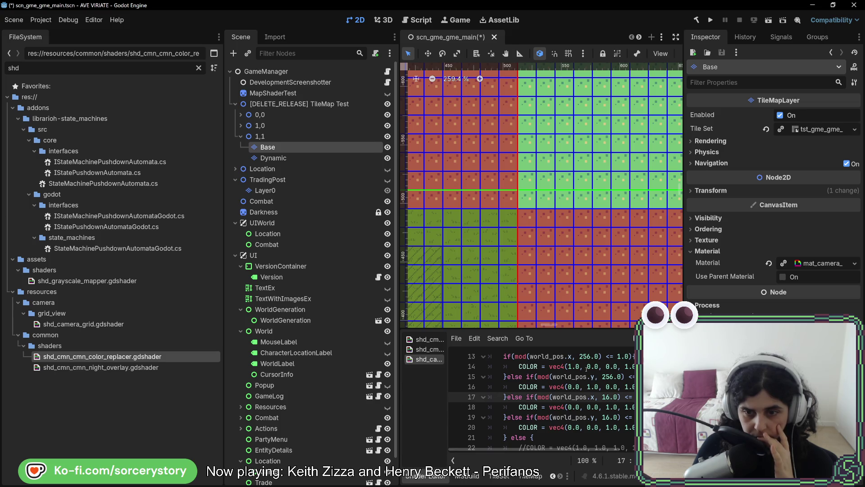
pyautogui.scroll(-6, 488, 287)
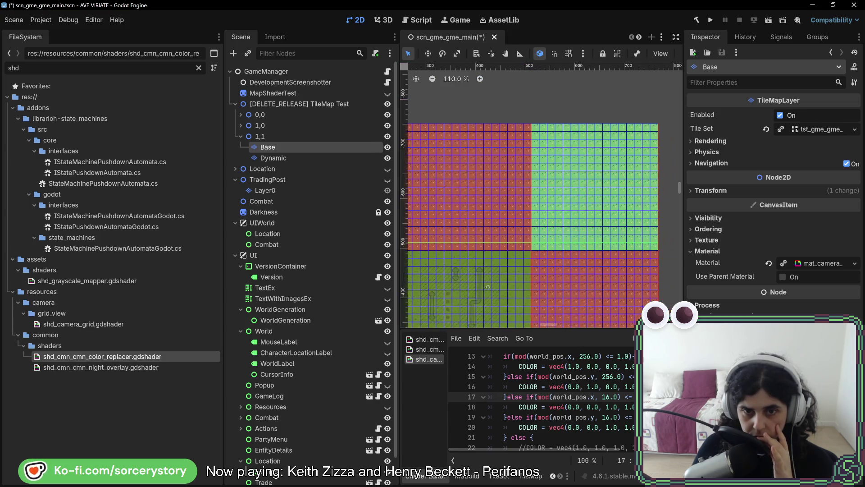
pyautogui.moveTo(488, 287)
pyautogui.mouseDown()
pyautogui.moveTo(617, 188)
pyautogui.moveTo(572, 176)
pyautogui.moveTo(549, 105)
pyautogui.mouseUp()
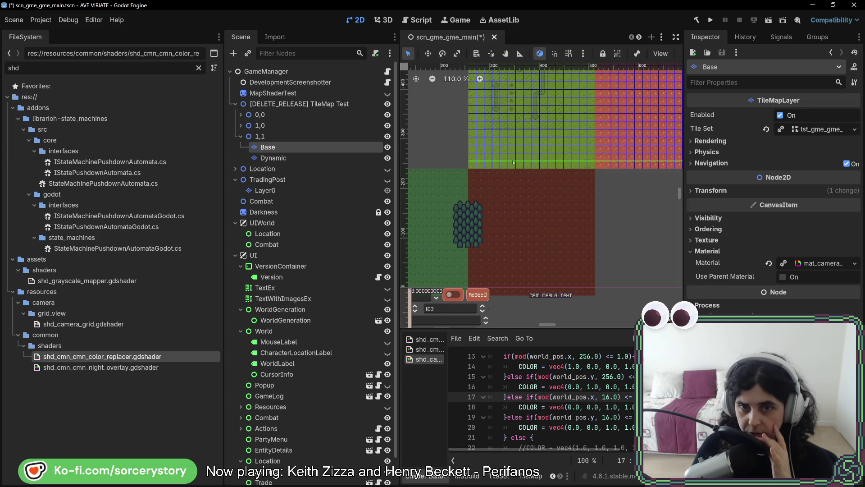
pyautogui.moveTo(491, 252); pyautogui.dragTo(577, 186)
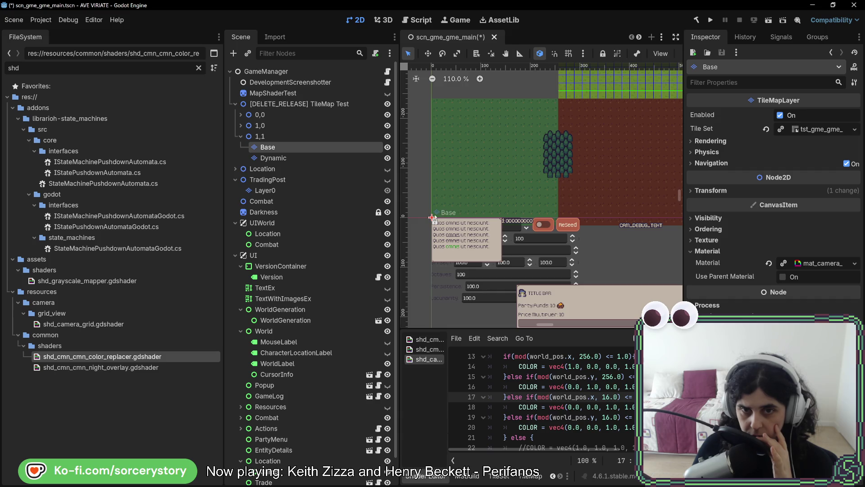
pyautogui.moveTo(562, 134)
pyautogui.mouseDown()
pyautogui.moveTo(504, 207)
pyautogui.moveTo(599, 174)
pyautogui.mouseUp()
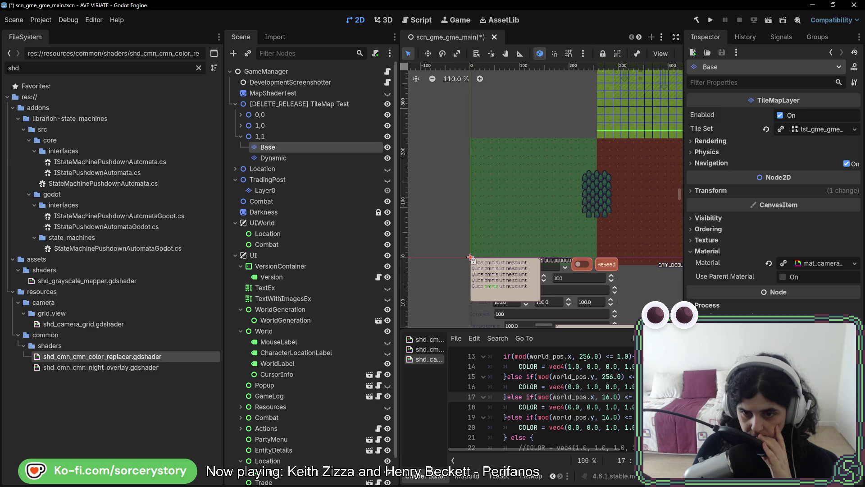
# Change -16 to -16.0 on shader line 15, pan the viewport to verify the grid, then reopen the TileMap panel
pyautogui.click(593, 378)
pyautogui.write('-16')
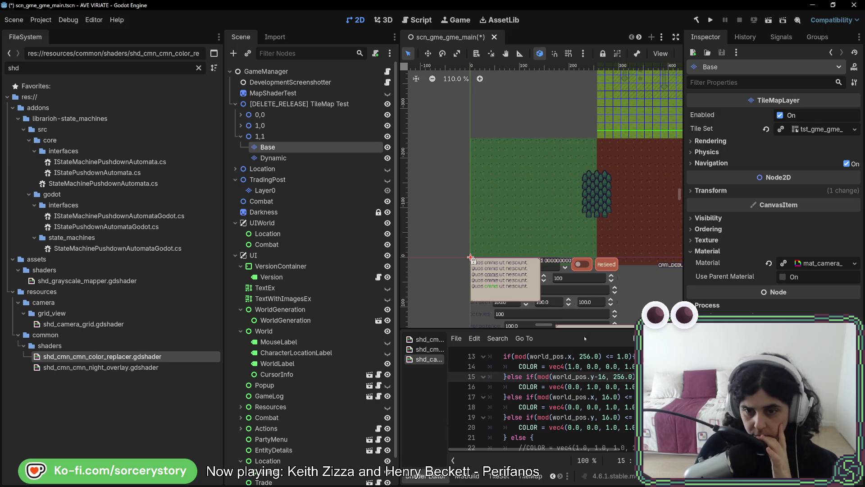
pyautogui.write('.0')
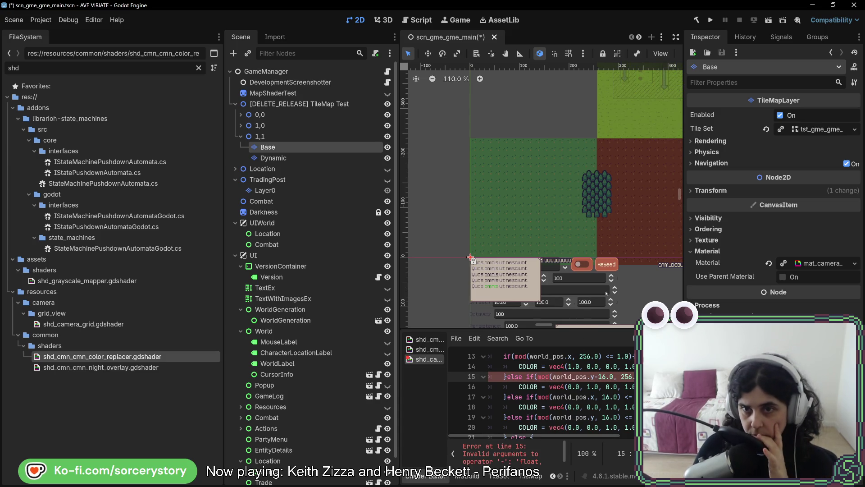
pyautogui.hscroll(2, 461, 254)
pyautogui.scroll(3, 461, 254)
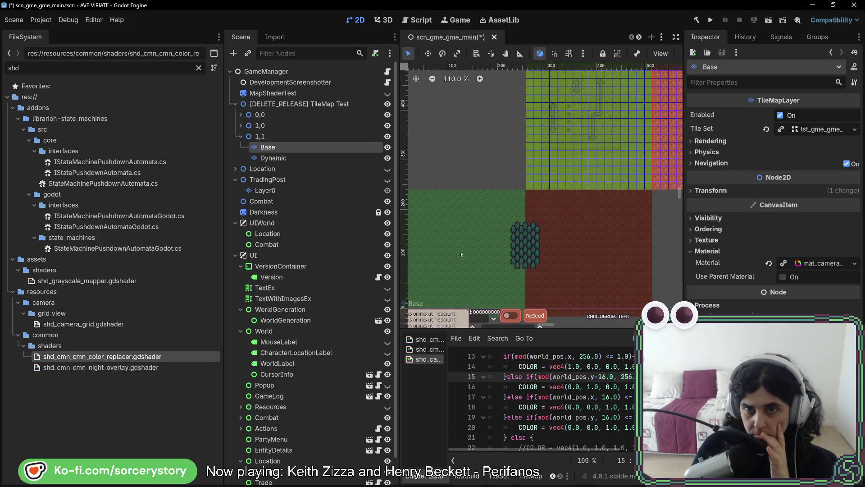
pyautogui.scroll(3, 462, 254)
pyautogui.hscroll(1, 553, 208)
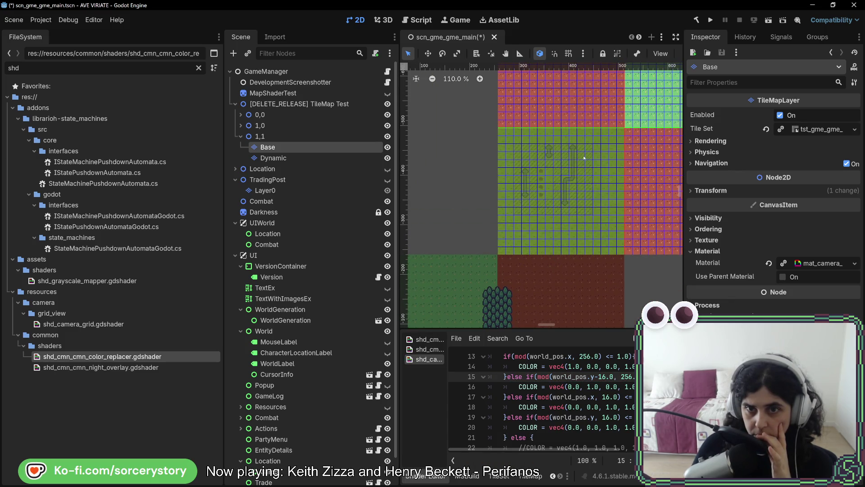
pyautogui.moveTo(584, 157); pyautogui.dragTo(487, 138)
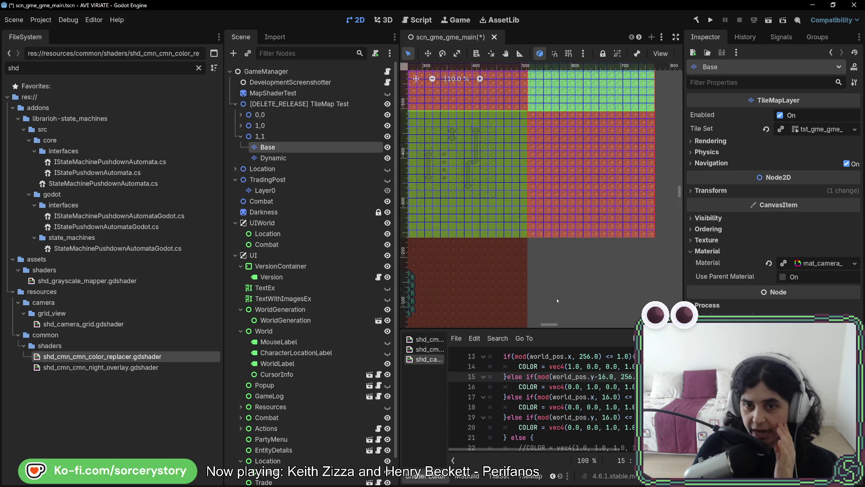
pyautogui.moveTo(557, 301); pyautogui.dragTo(636, 219)
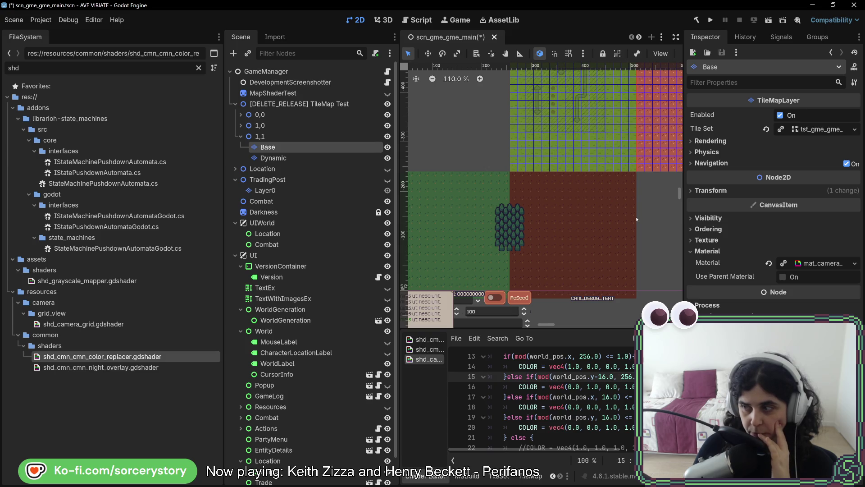
pyautogui.hscroll(-5, 637, 219)
pyautogui.scroll(-1, 637, 219)
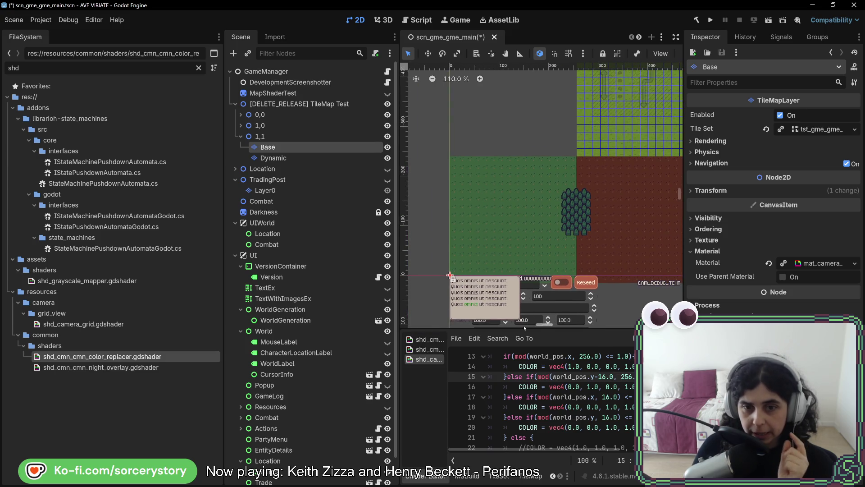
pyautogui.click(531, 475)
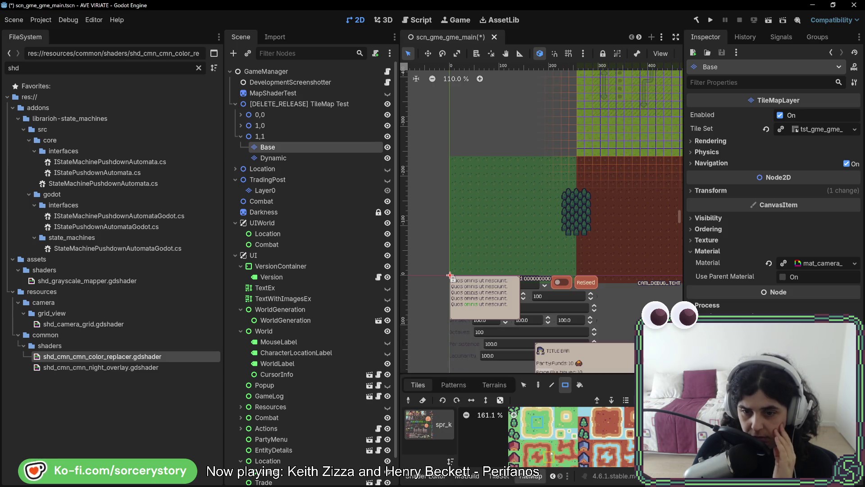
# Paint three tile rectangles, including a 16x16 block, over the dark green and pink areas
pyautogui.scroll(-5, 551, 453)
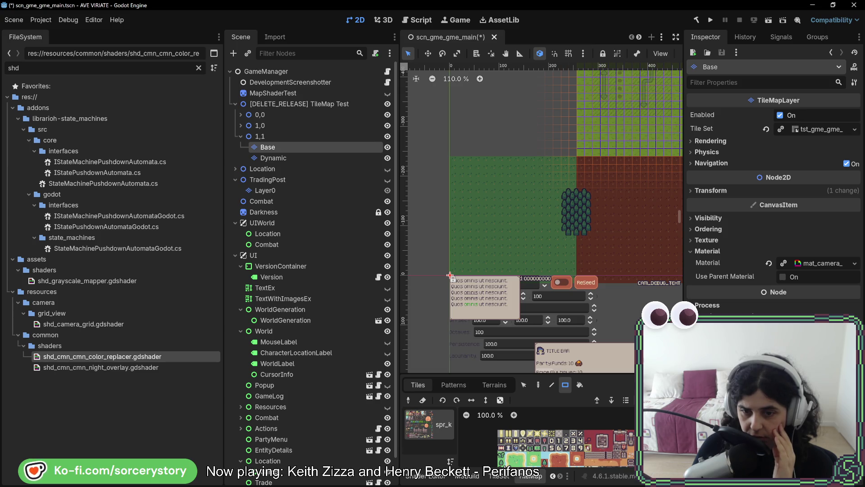
pyautogui.moveTo(455, 273)
pyautogui.mouseDown()
pyautogui.moveTo(486, 250)
pyautogui.moveTo(558, 260)
pyautogui.moveTo(574, 161)
pyautogui.mouseUp()
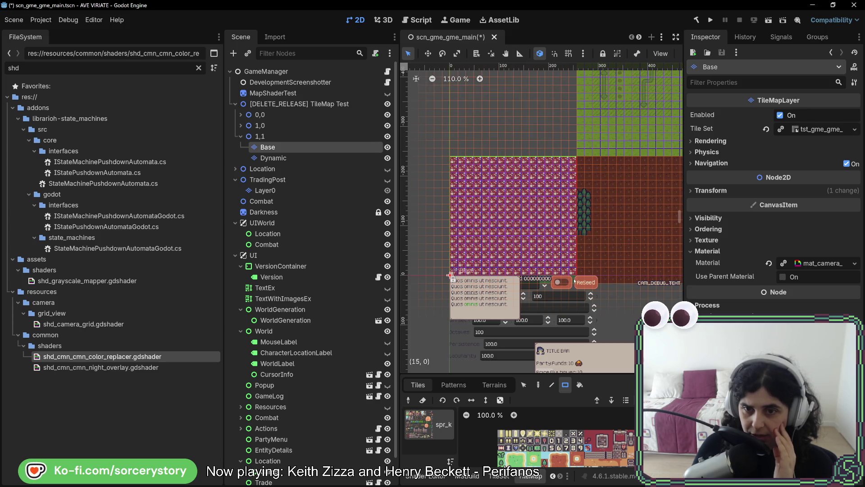
pyautogui.moveTo(574, 281); pyautogui.dragTo(458, 239)
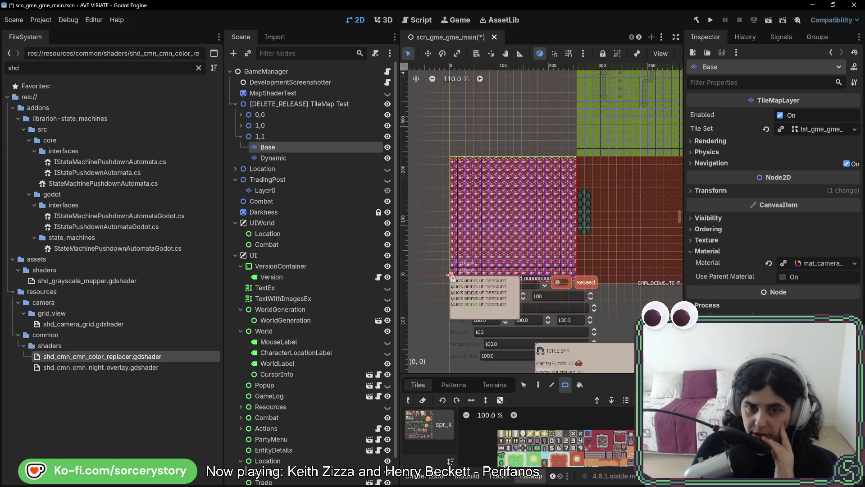
pyautogui.moveTo(453, 280)
pyautogui.mouseDown()
pyautogui.moveTo(511, 262)
pyautogui.moveTo(556, 167)
pyautogui.moveTo(574, 166)
pyautogui.mouseUp()
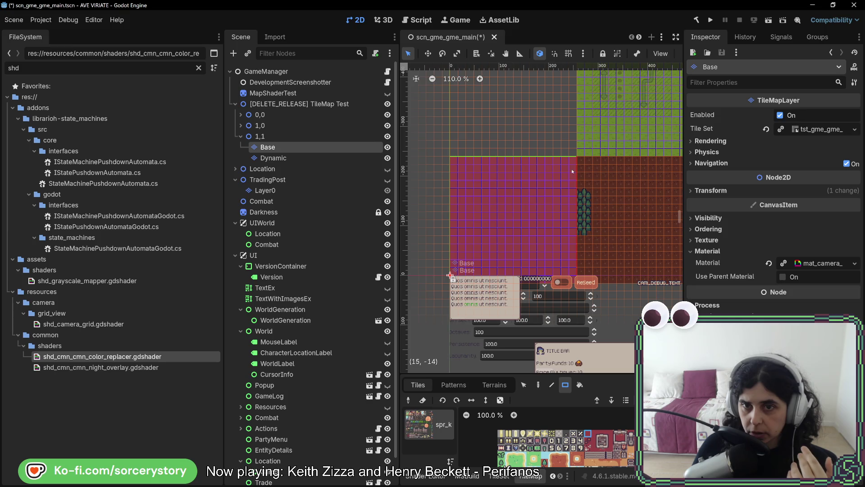
# Paint an orange block over the dark brown area and a light-green block beside the green area
pyautogui.moveTo(611, 185)
pyautogui.mouseDown()
pyautogui.moveTo(571, 205)
pyautogui.moveTo(515, 211)
pyautogui.mouseUp()
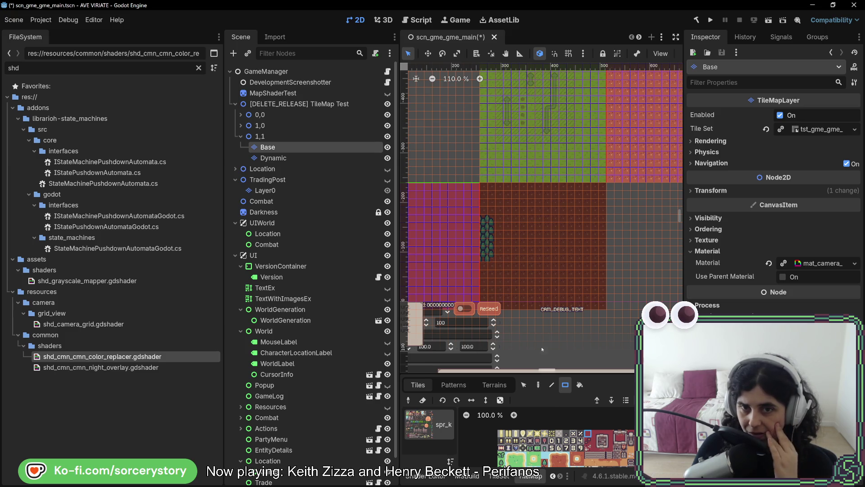
pyautogui.moveTo(542, 348); pyautogui.dragTo(527, 393)
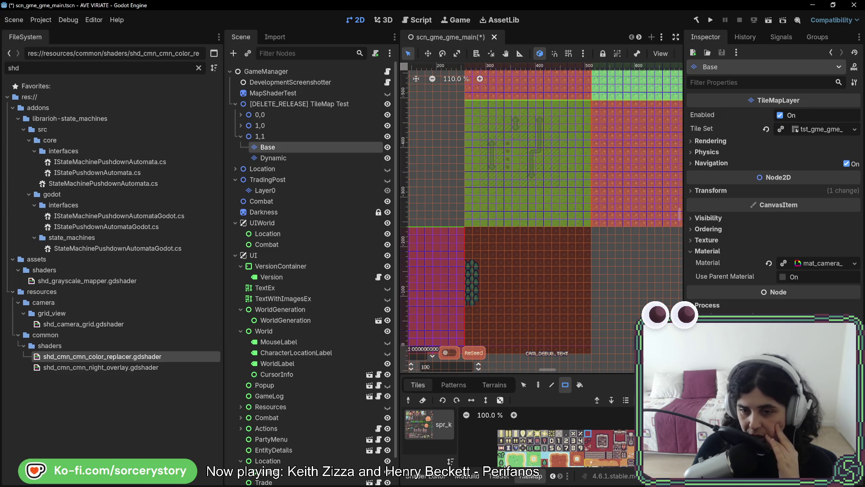
pyautogui.moveTo(472, 232); pyautogui.dragTo(588, 351)
pyautogui.moveTo(563, 273); pyautogui.dragTo(658, 296)
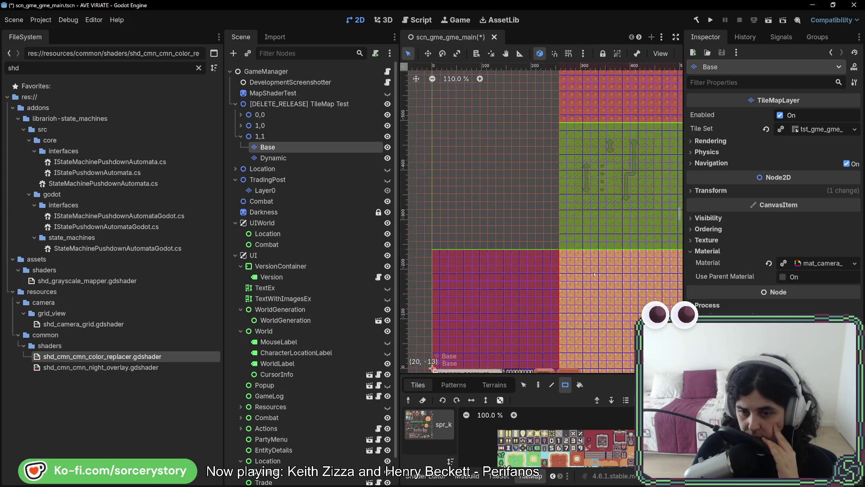
pyautogui.scroll(-2, 566, 453)
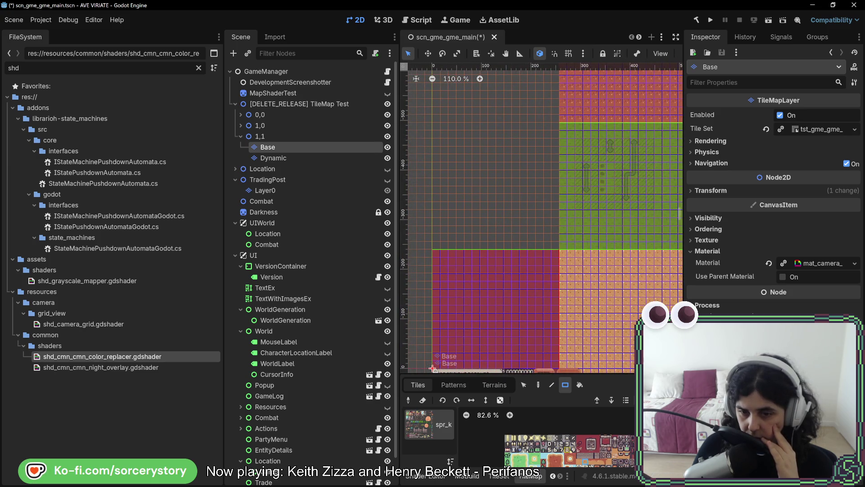
pyautogui.moveTo(594, 454); pyautogui.dragTo(578, 435)
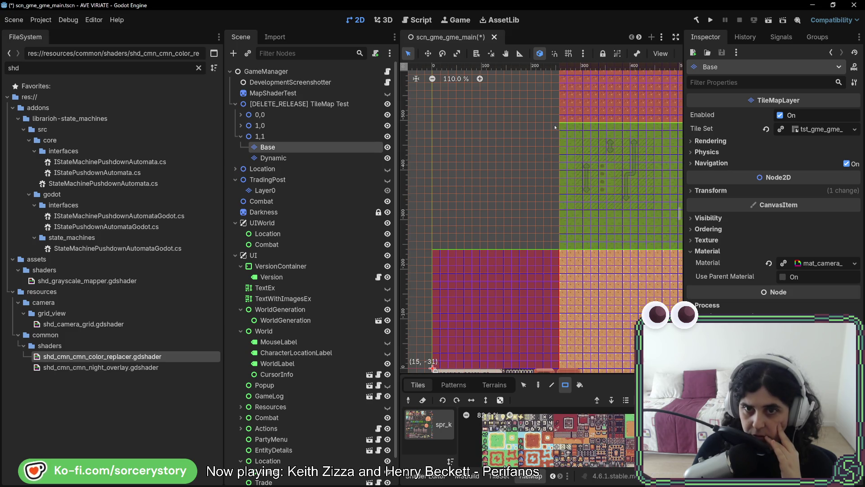
pyautogui.moveTo(555, 127); pyautogui.dragTo(438, 243)
pyautogui.moveTo(584, 252); pyautogui.dragTo(518, 260)
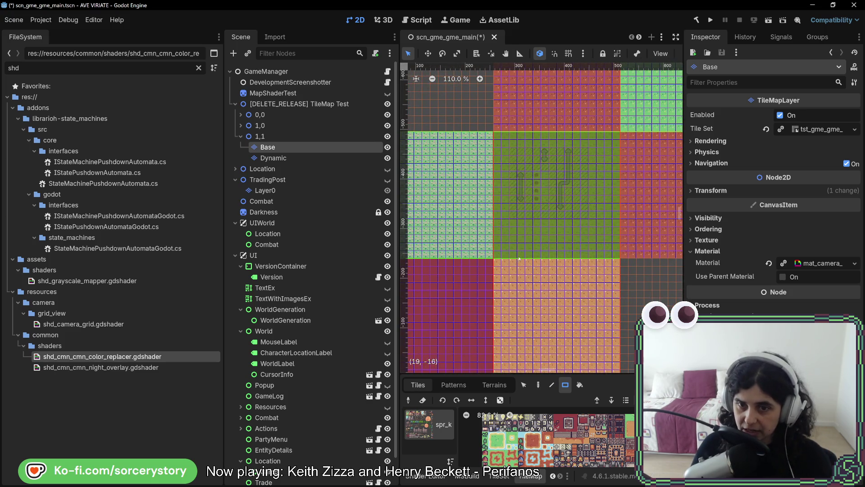
pyautogui.scroll(6, 518, 259)
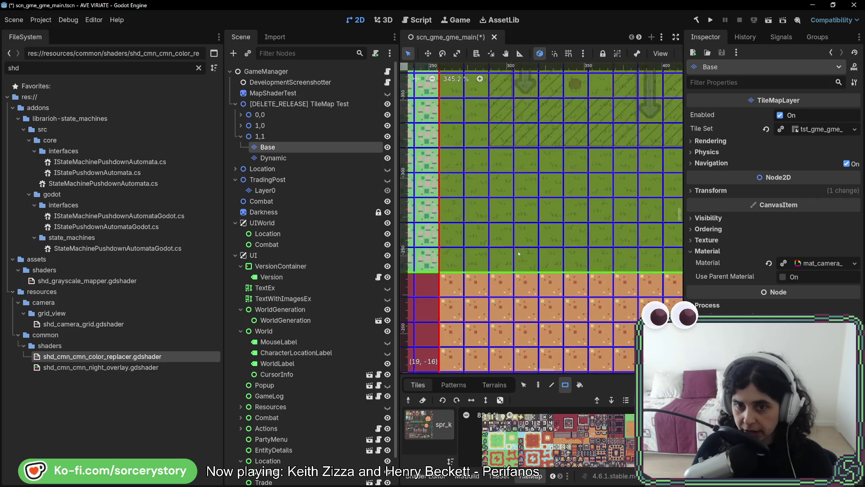
pyautogui.scroll(5, 518, 253)
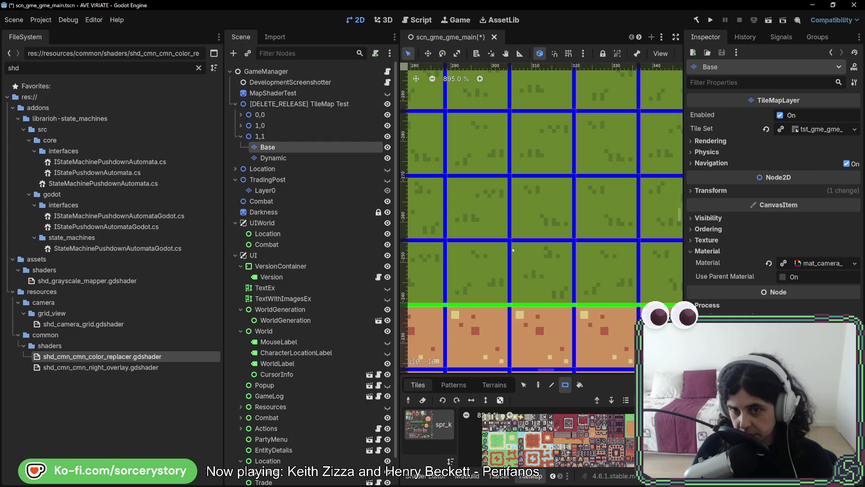
pyautogui.scroll(-6, 513, 249)
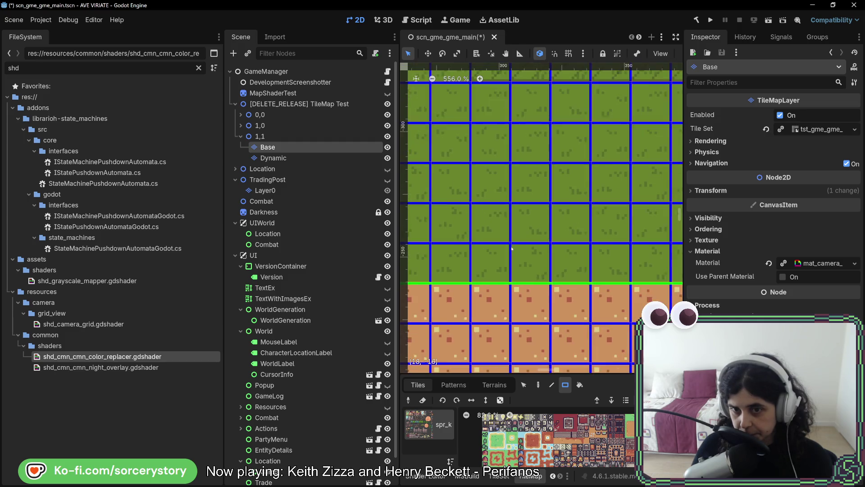
pyautogui.scroll(-4, 512, 250)
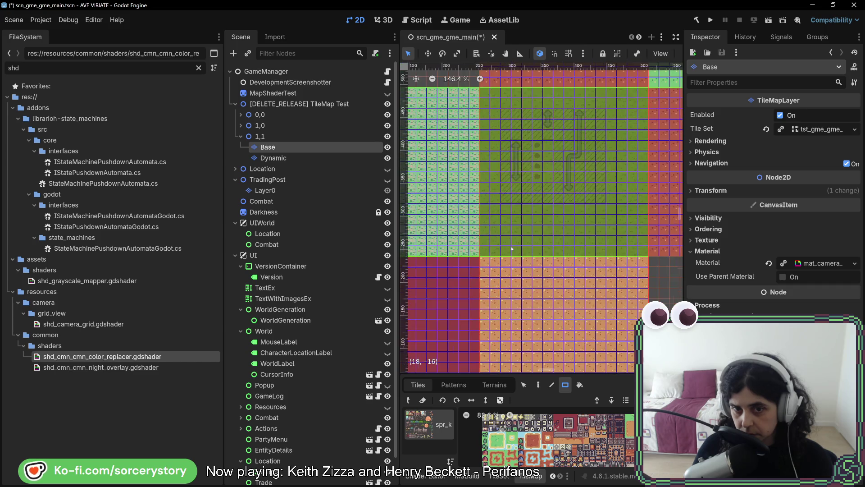
pyautogui.moveTo(497, 270); pyautogui.dragTo(614, 169)
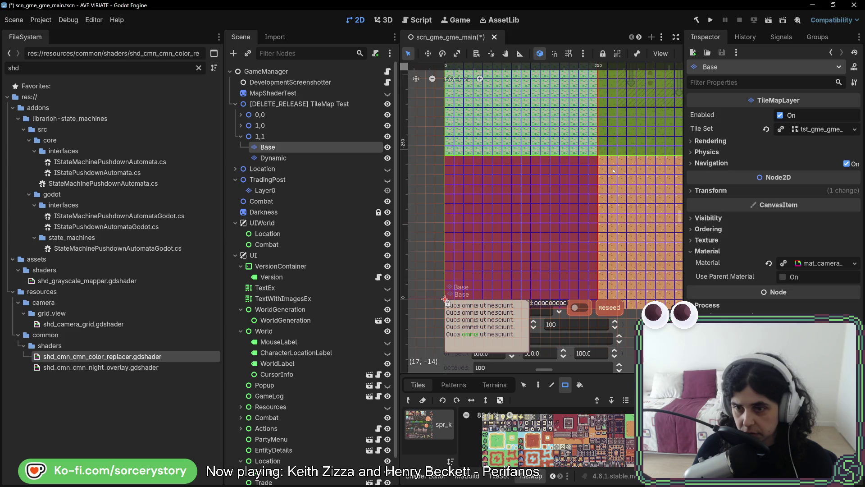
pyautogui.moveTo(613, 174); pyautogui.dragTo(510, 279)
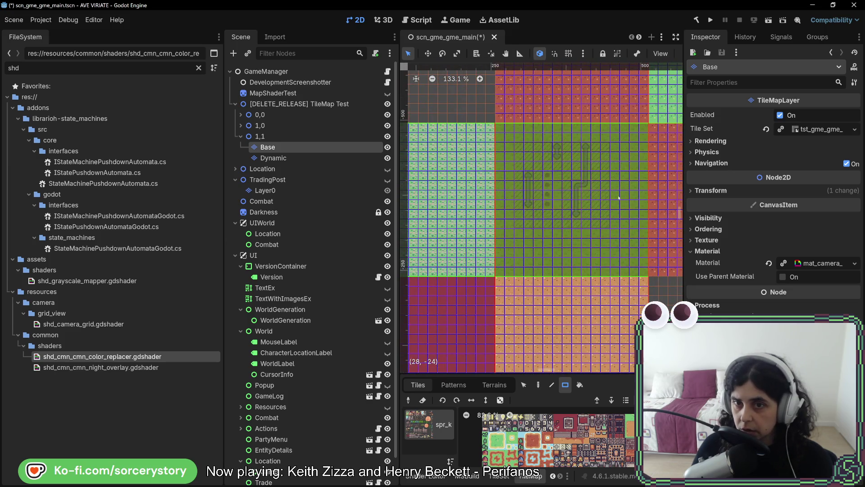
pyautogui.scroll(-4, 619, 198)
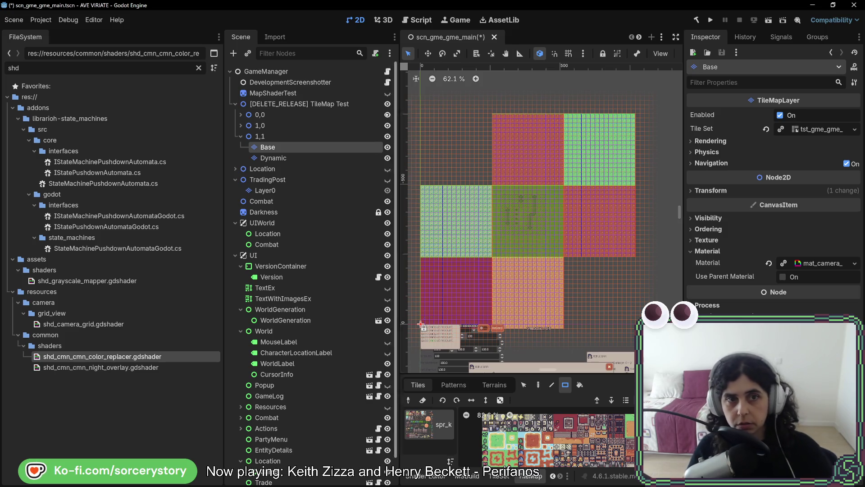
# Hide TileMap Test and its 0,0 and 1,0 groups, save the scene, and run the project
pyautogui.click(388, 104)
pyautogui.hotkey('ctrl', 's')
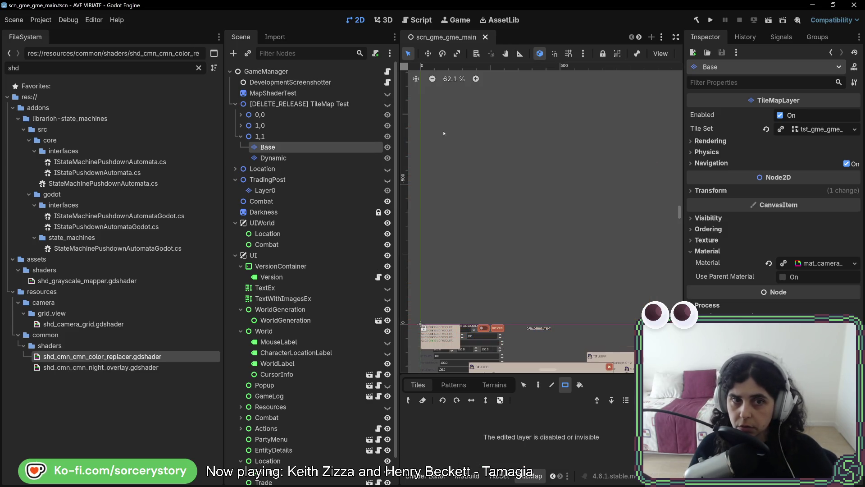
pyautogui.click(387, 125)
pyautogui.click(387, 115)
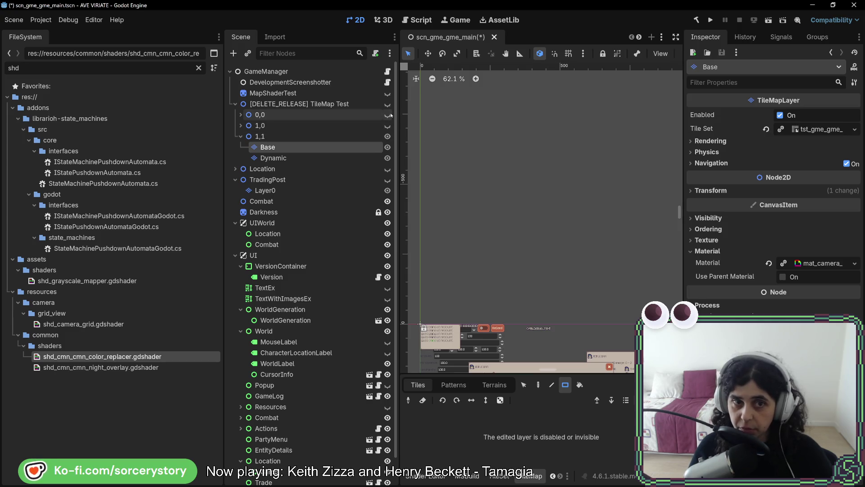
pyautogui.hotkey('ctrl', 's')
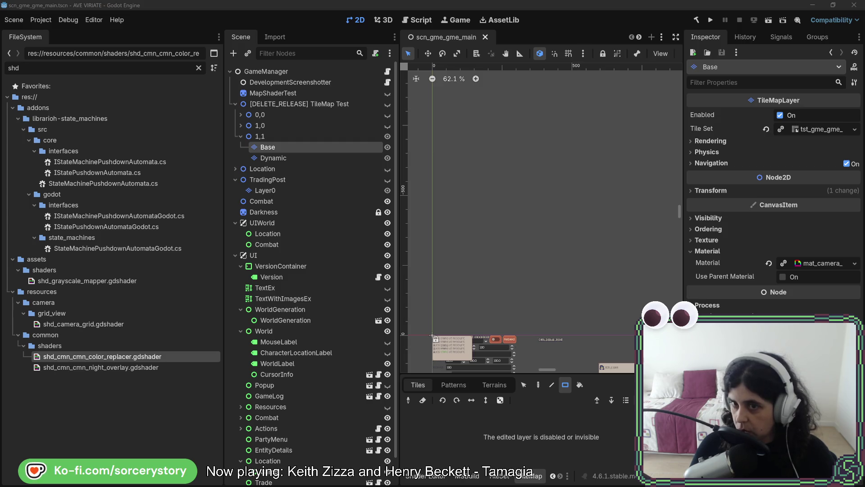
pyautogui.click(711, 20)
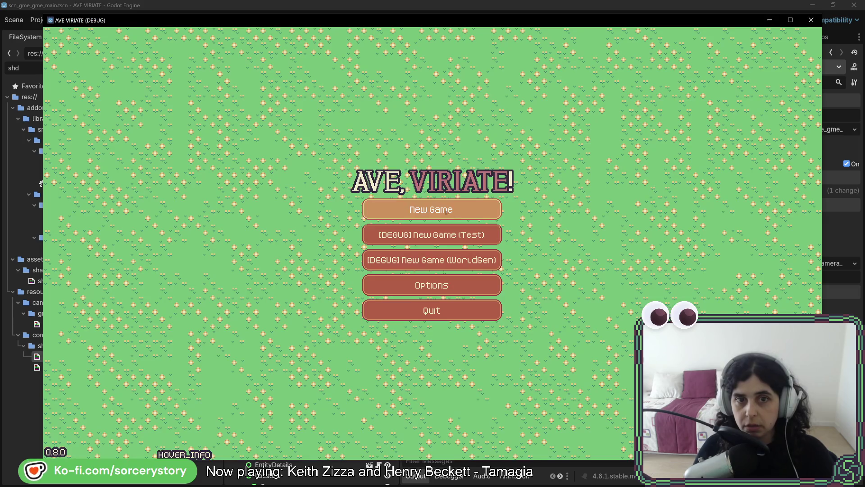
# Start a New Game, visit the Player Settlement to see the blue grid, then close the game
pyautogui.click(406, 203)
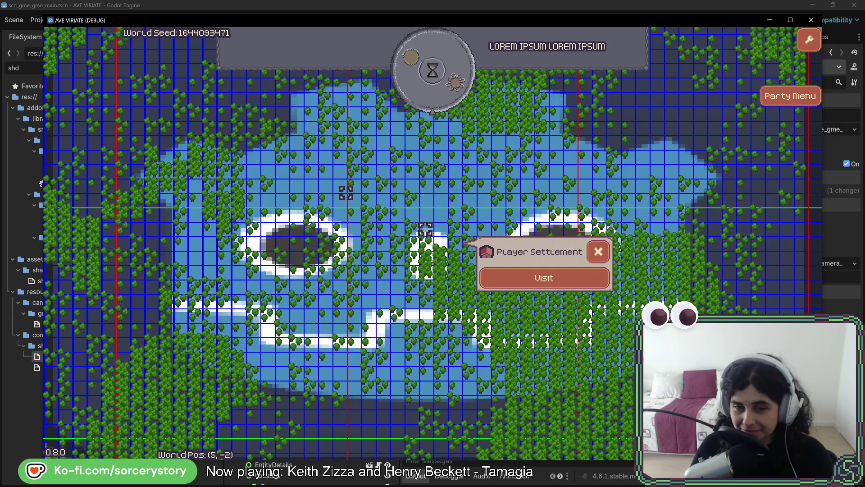
pyautogui.click(491, 282)
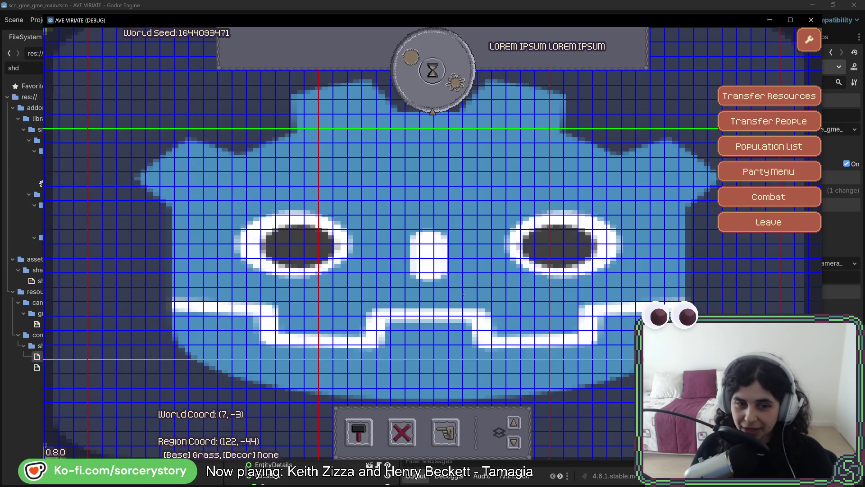
pyautogui.click(812, 21)
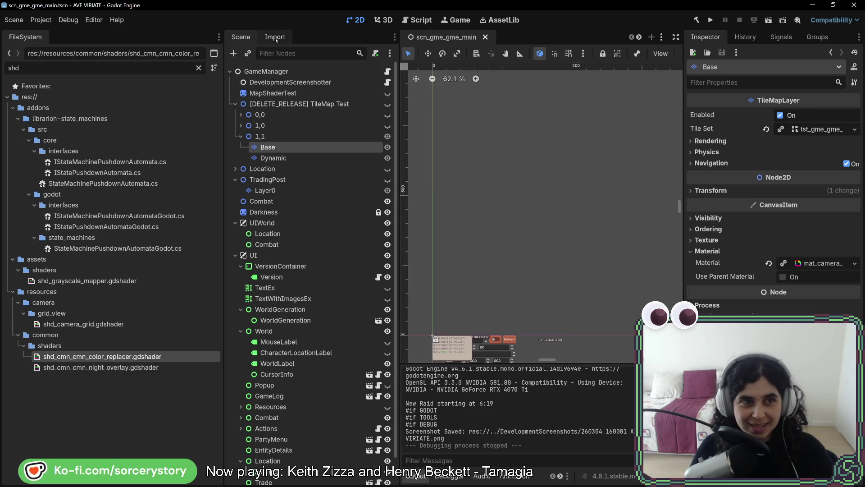
# Hide the Sprite2D and Sprite2D2 icon sprites, save the main camera scene, and rerun the game
pyautogui.scroll(-2, 553, 41)
pyautogui.scroll(-2, 553, 42)
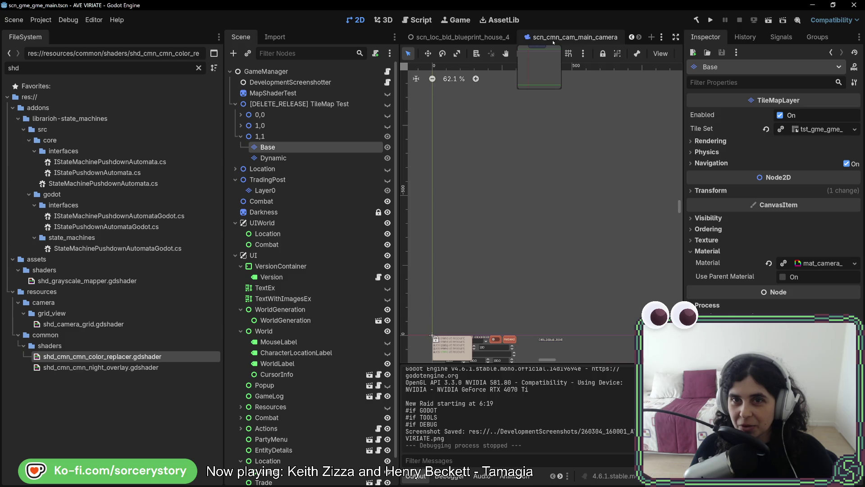
pyautogui.click(336, 91)
pyautogui.click(338, 83)
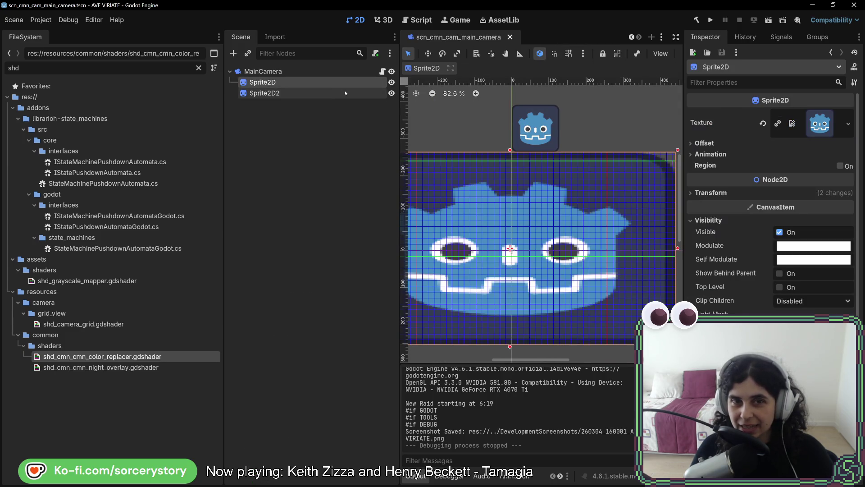
pyautogui.click(347, 91)
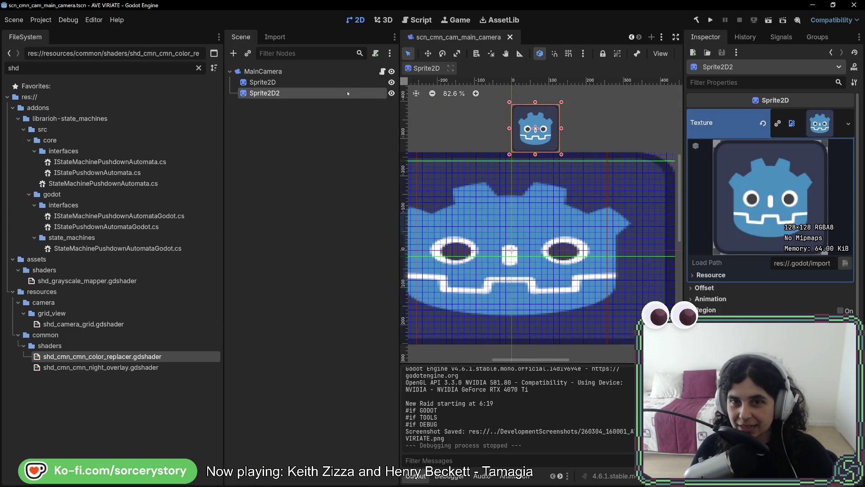
pyautogui.click(392, 92)
pyautogui.click(391, 82)
pyautogui.hotkey('ctrl', 's')
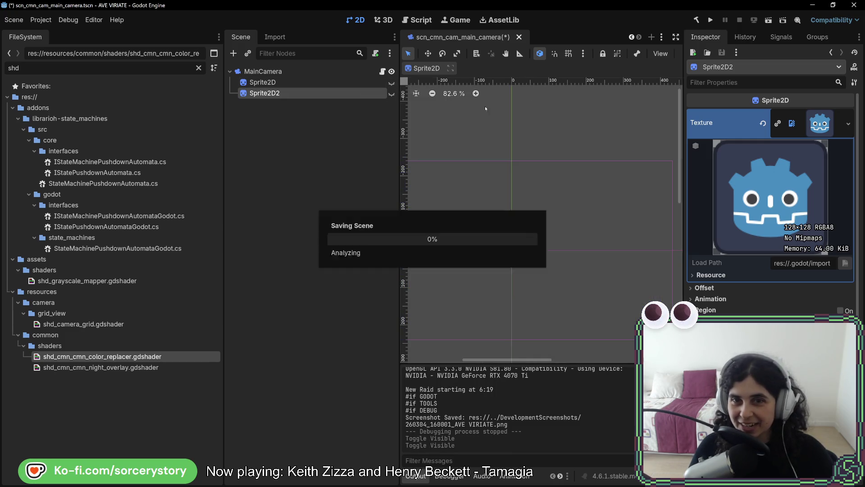
pyautogui.click(710, 20)
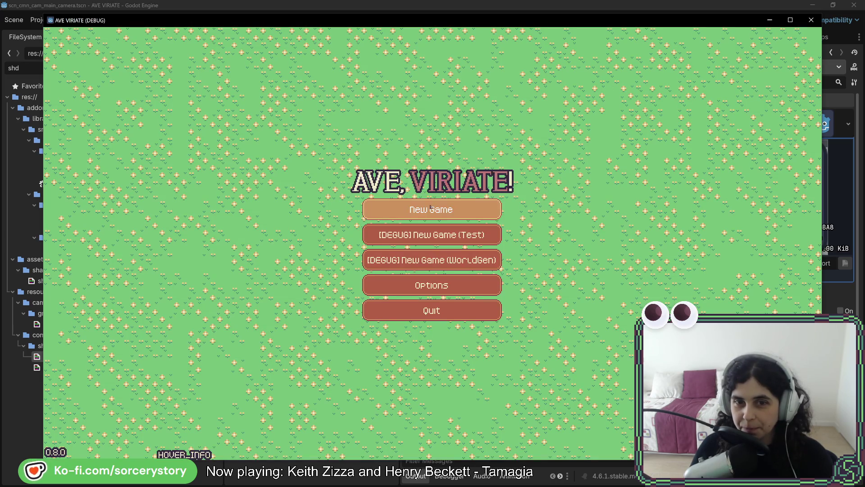
# Start a new game, visit the settlement, inspect an oak tree, then stop and view the Remote tree
pyautogui.click(430, 208)
pyautogui.click(591, 278)
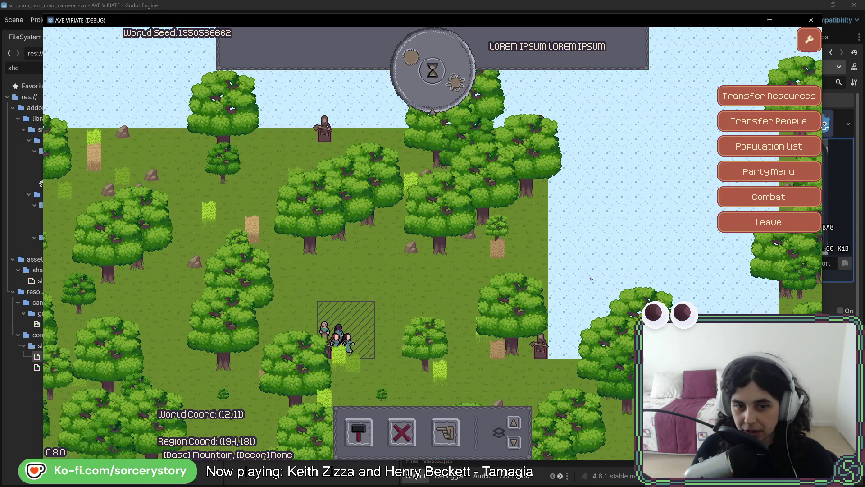
pyautogui.click(433, 364)
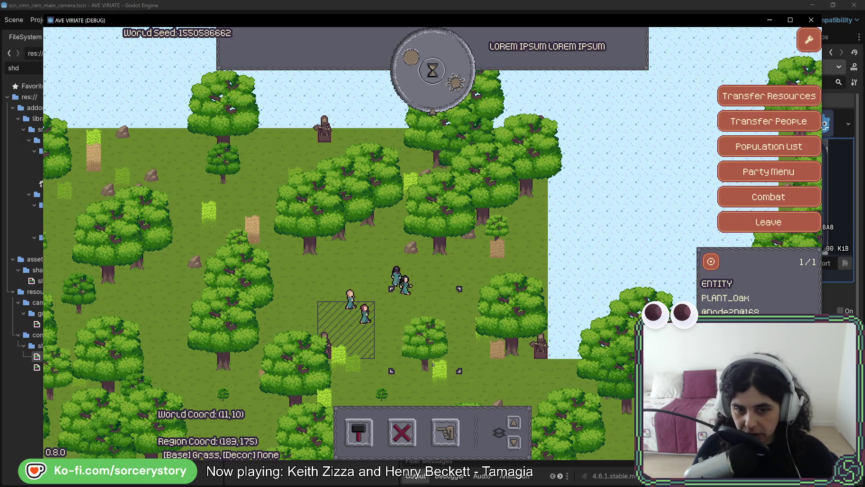
pyautogui.press('F8')
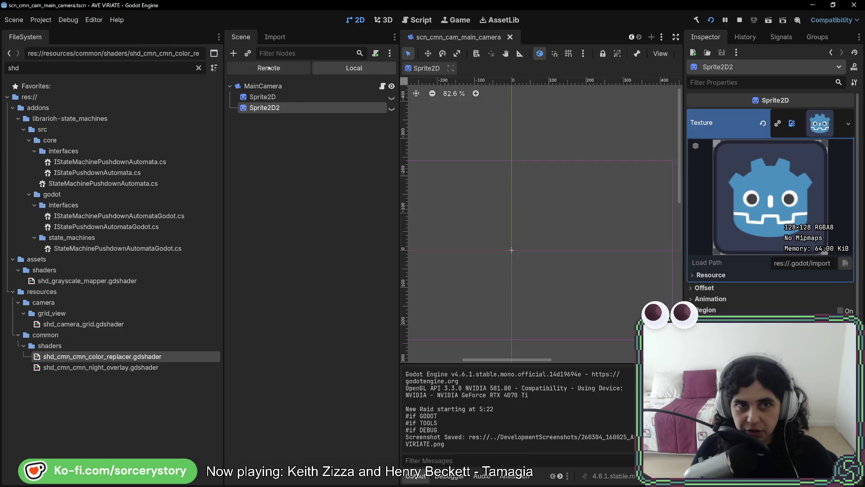
pyautogui.click(269, 68)
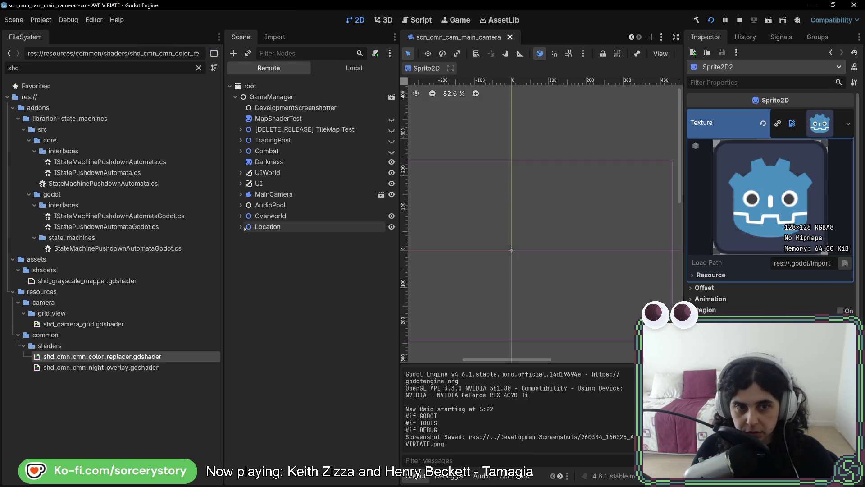
# Select 00_Ground under Location > TileMap in the Remote tree and assign mat_camera_grid.tres as its material
pyautogui.click(244, 229)
pyautogui.click(246, 280)
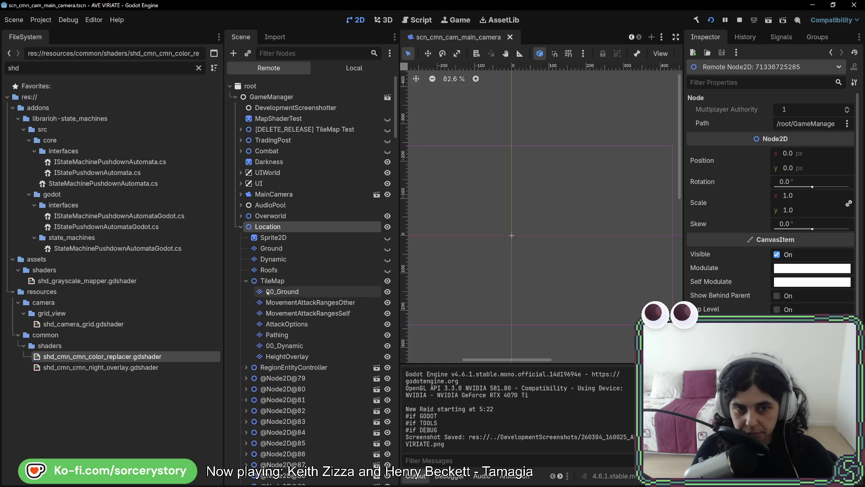
pyautogui.click(268, 292)
pyautogui.scroll(-10, 766, 316)
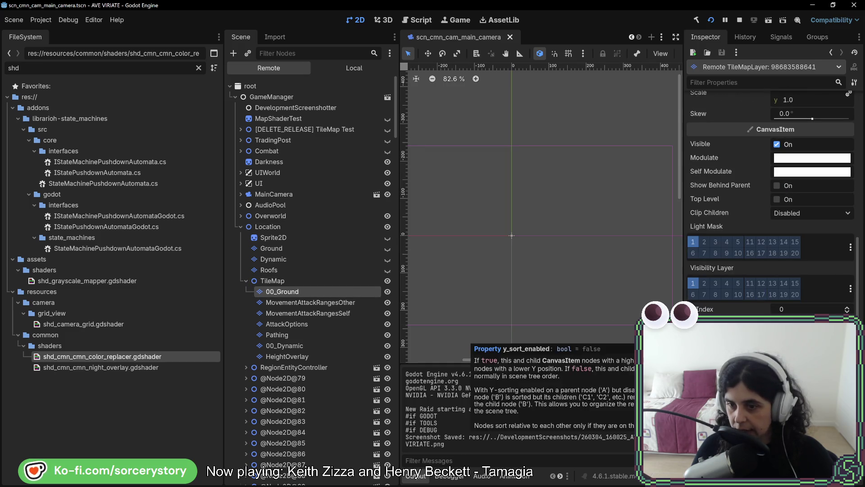
pyautogui.scroll(-3, 730, 336)
pyautogui.click(837, 281)
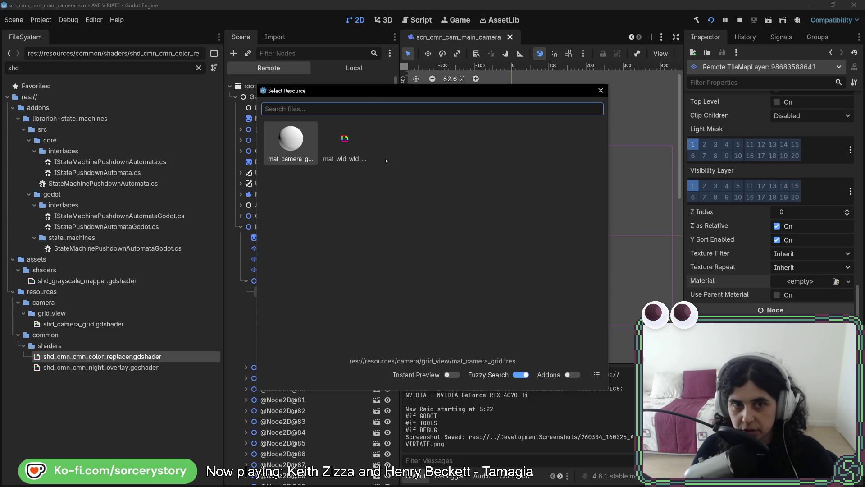
pyautogui.doubleClick(359, 154)
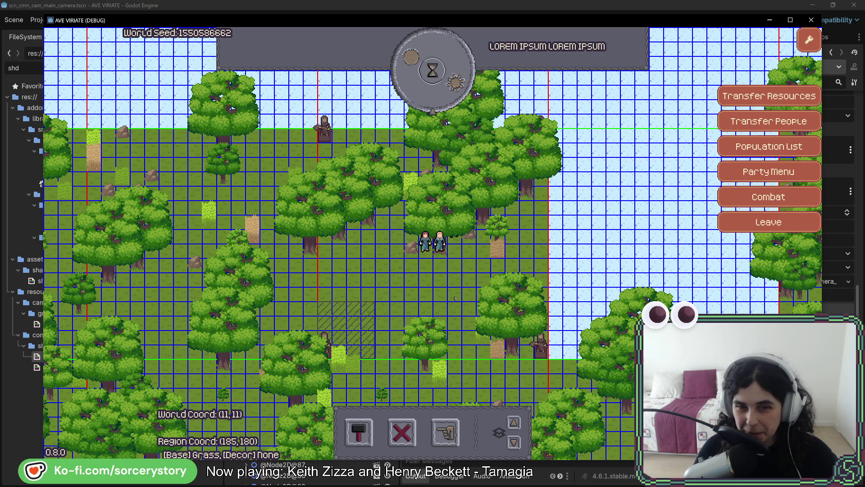
# Inspect an oak tree, a villager and a wheat plant on the gridded map, then return to the editor
pyautogui.click(451, 265)
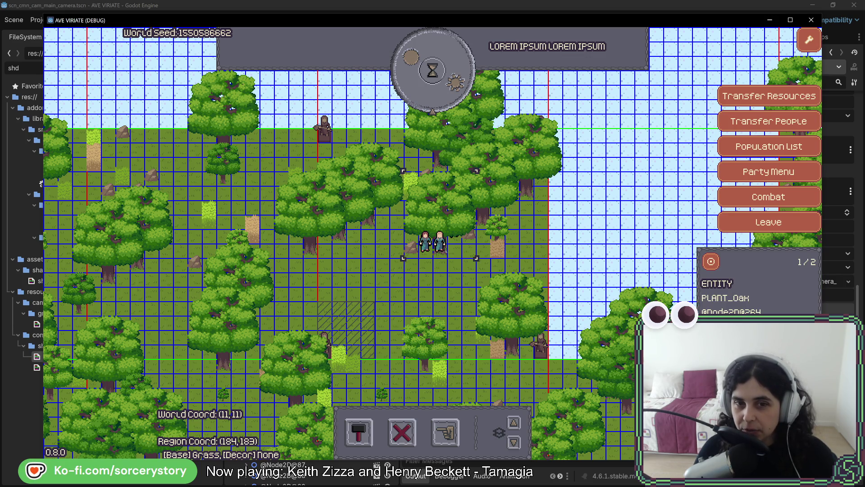
pyautogui.click(442, 258)
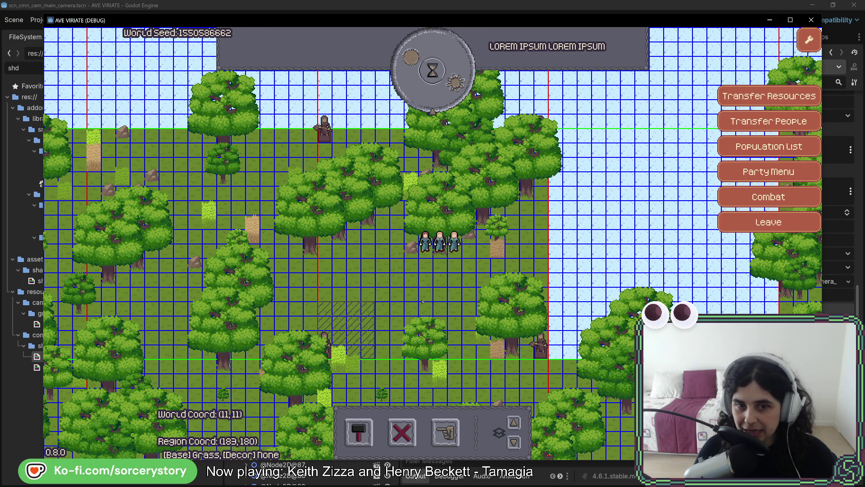
pyautogui.click(453, 243)
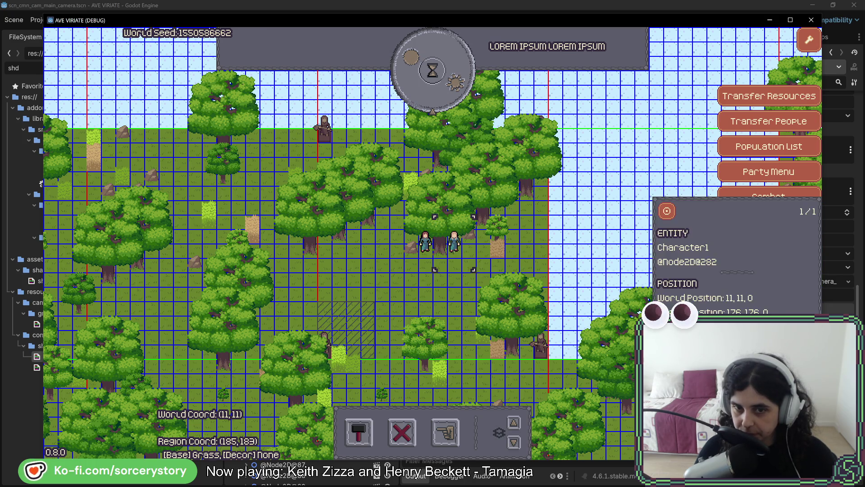
pyautogui.click(454, 243)
pyautogui.click(454, 243)
pyautogui.click(454, 243)
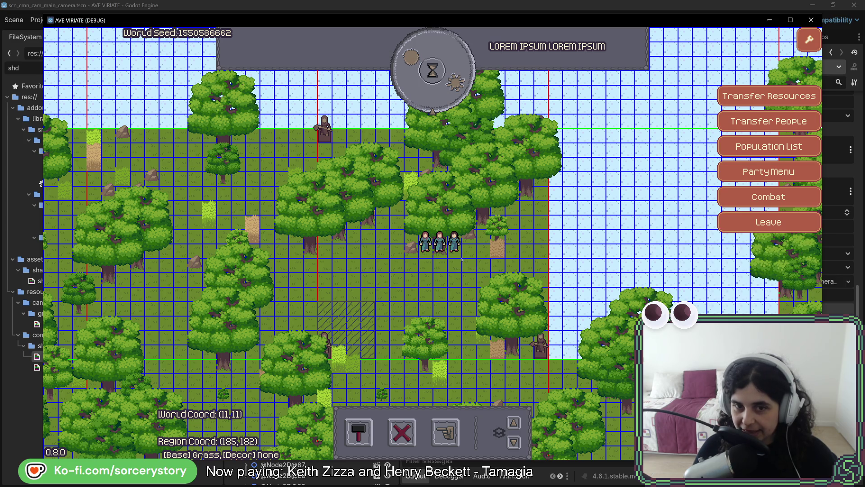
pyautogui.click(460, 258)
pyautogui.click(452, 255)
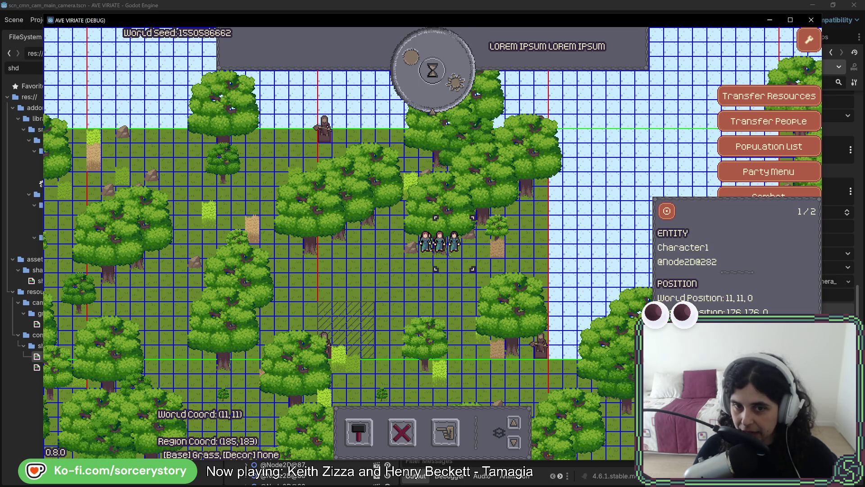
pyautogui.click(423, 238)
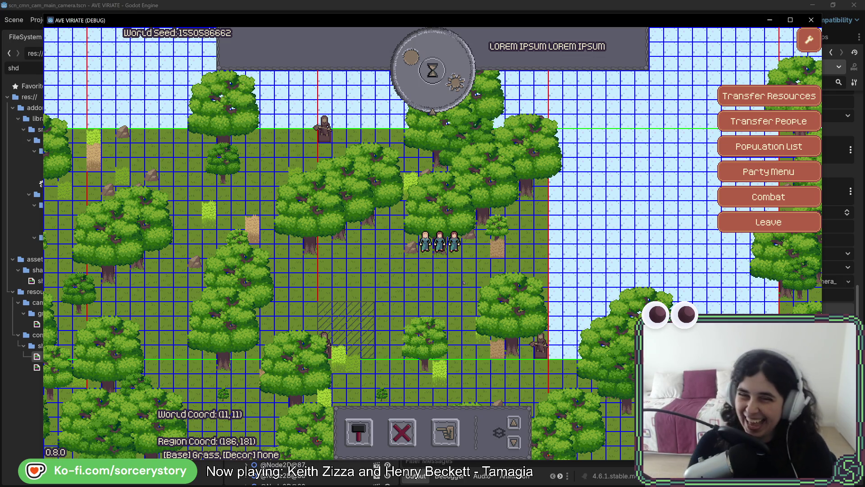
pyautogui.click(498, 247)
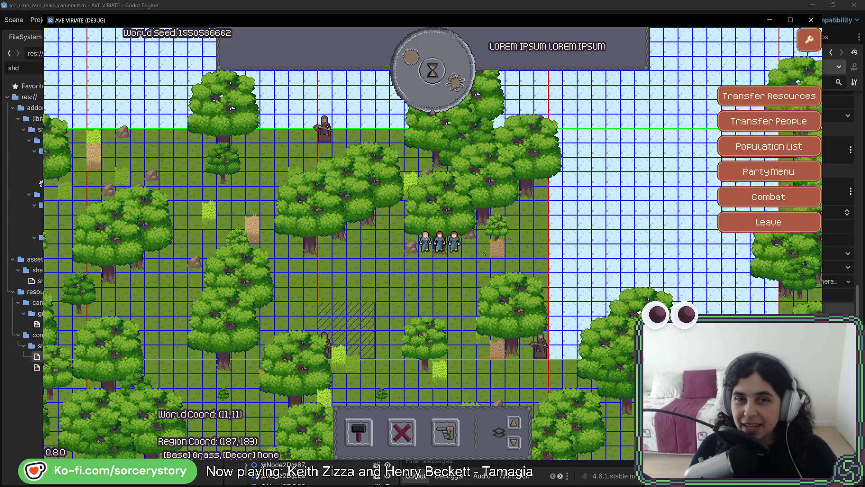
pyautogui.rightClick(497, 247)
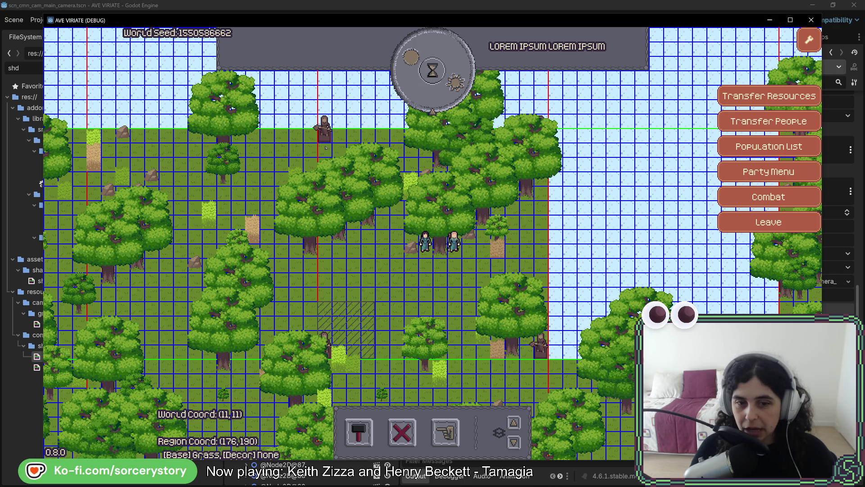
pyautogui.hotkey('alt', 'Tab')
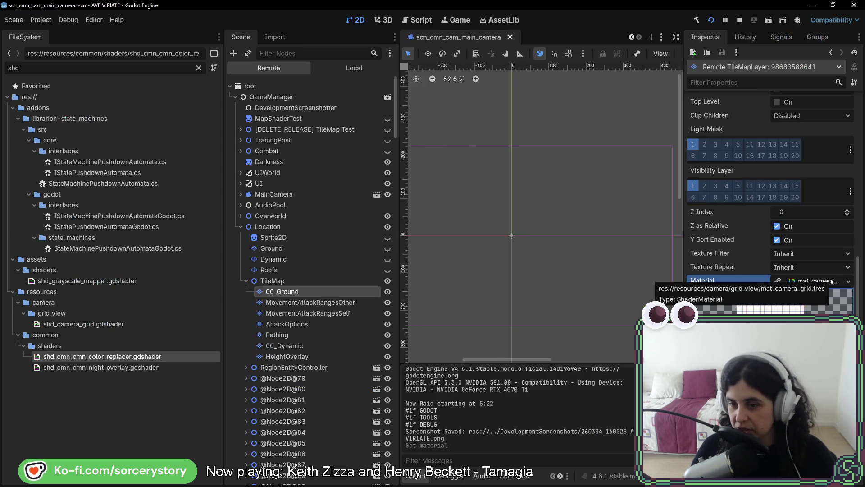
# Check the ground layer's material options and stop the running game
pyautogui.click(832, 281)
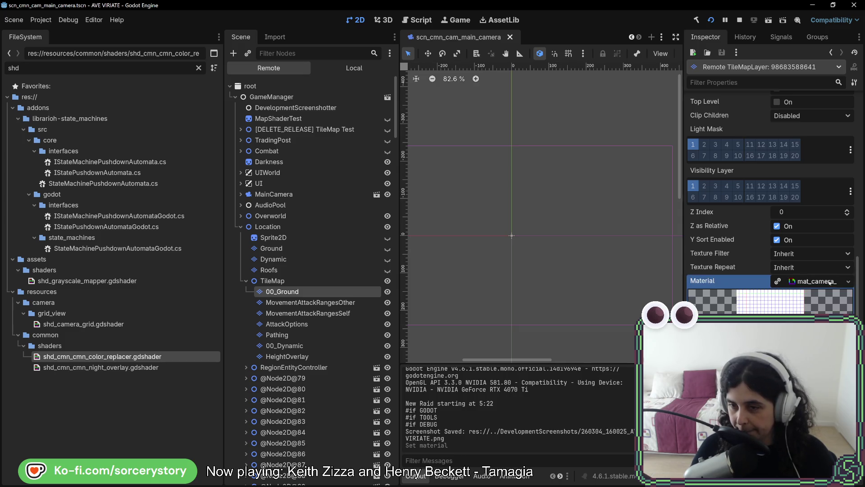
pyautogui.click(848, 281)
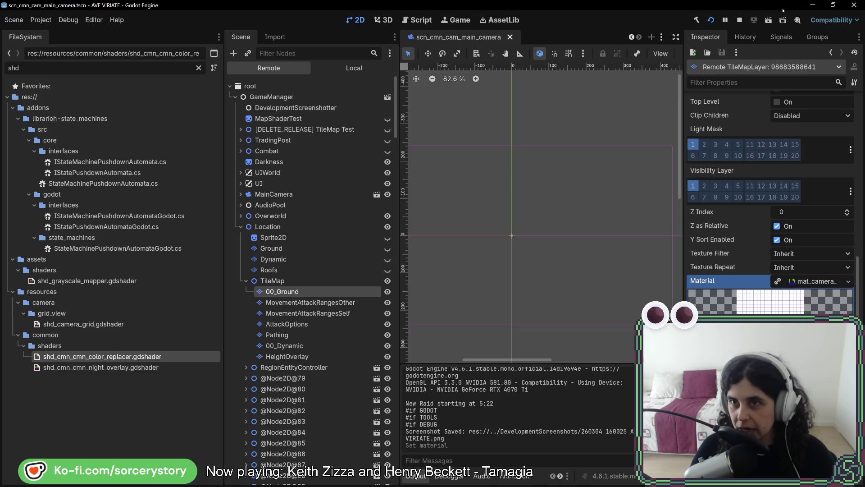
pyautogui.press('F8')
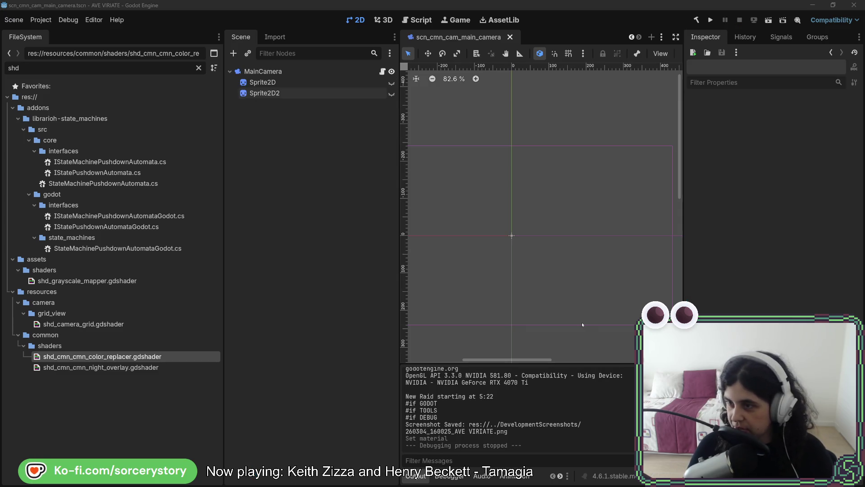
# In the Shader Editor, browse the night overlay and colour replacer shaders, then open shd_camera_grid.gdshader
pyautogui.scroll(-2, 496, 475)
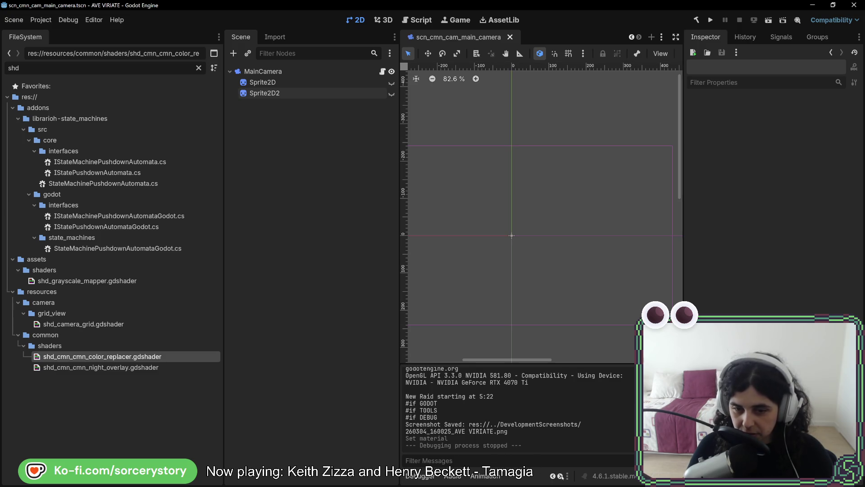
pyautogui.click(490, 476)
pyautogui.click(428, 339)
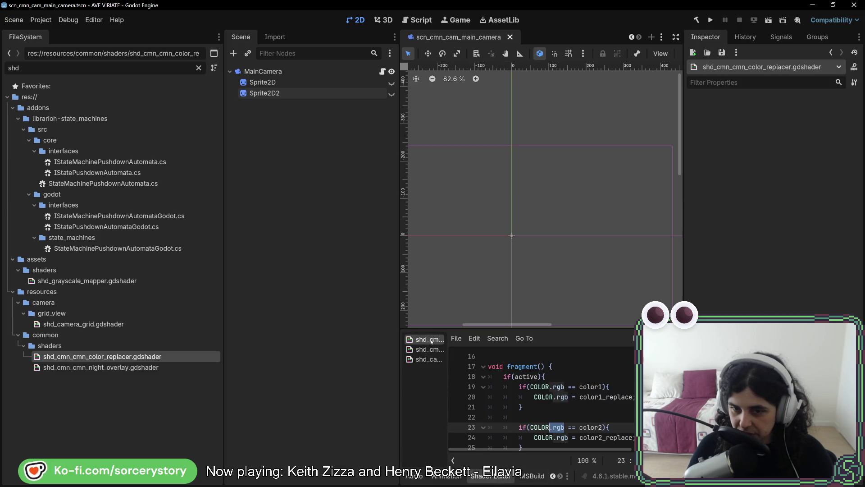
pyautogui.click(429, 350)
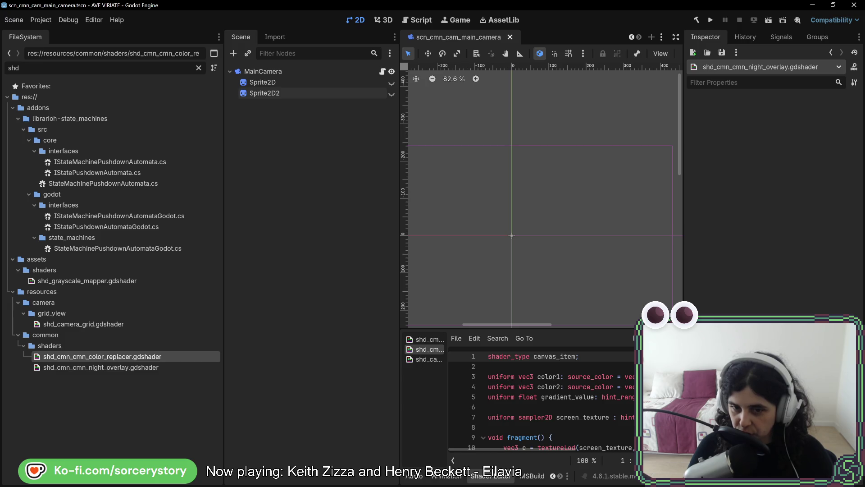
pyautogui.scroll(-2, 510, 380)
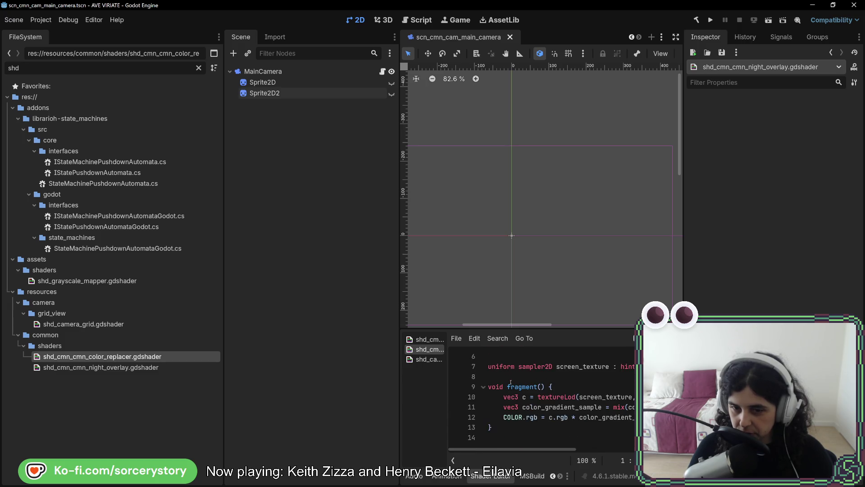
pyautogui.click(428, 359)
pyautogui.click(428, 339)
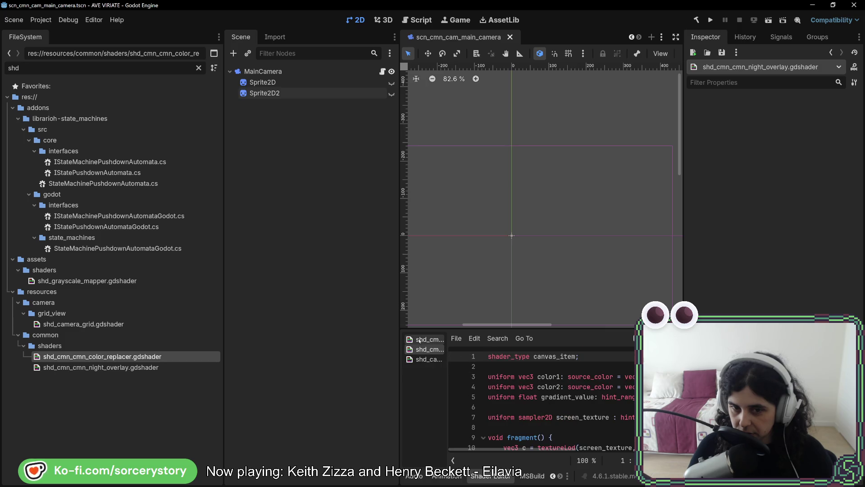
pyautogui.scroll(3, 515, 390)
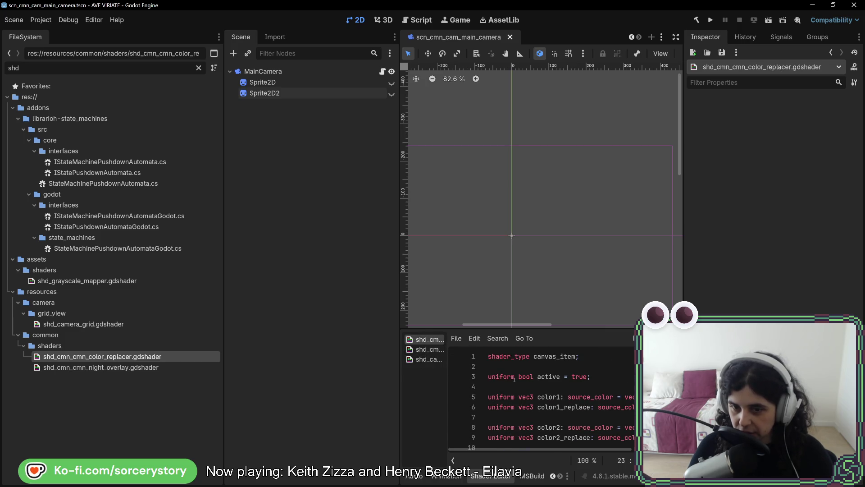
pyautogui.click(427, 359)
pyautogui.scroll(5, 500, 386)
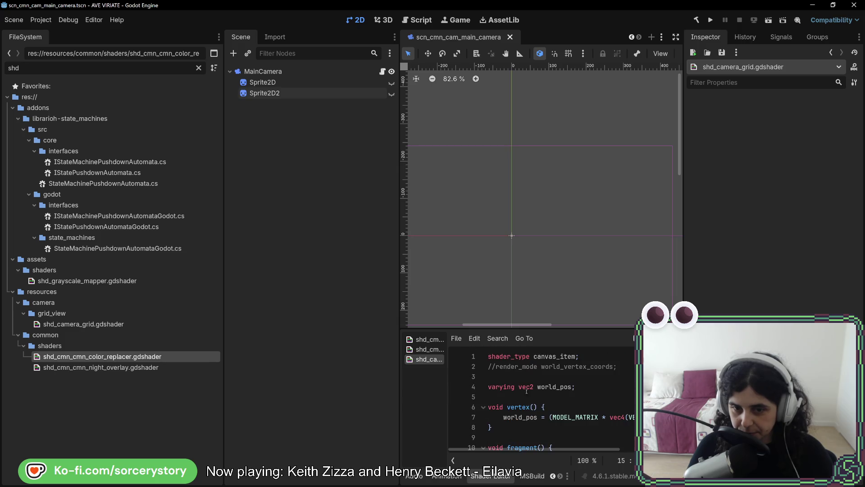
pyautogui.click(590, 394)
# Declare 'uniform bool active = false;' on a new line below the world_pos declaration
pyautogui.press('Up')
pyautogui.press('Up')
pyautogui.press('Up')
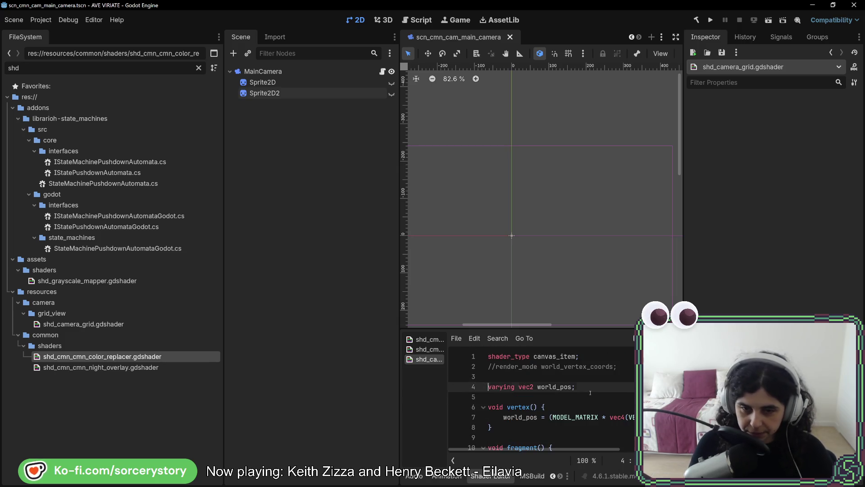
pyautogui.press('Down')
pyautogui.press('Down')
pyautogui.press('Down')
pyautogui.press('Return')
pyautogui.press('Return')
pyautogui.press('Return')
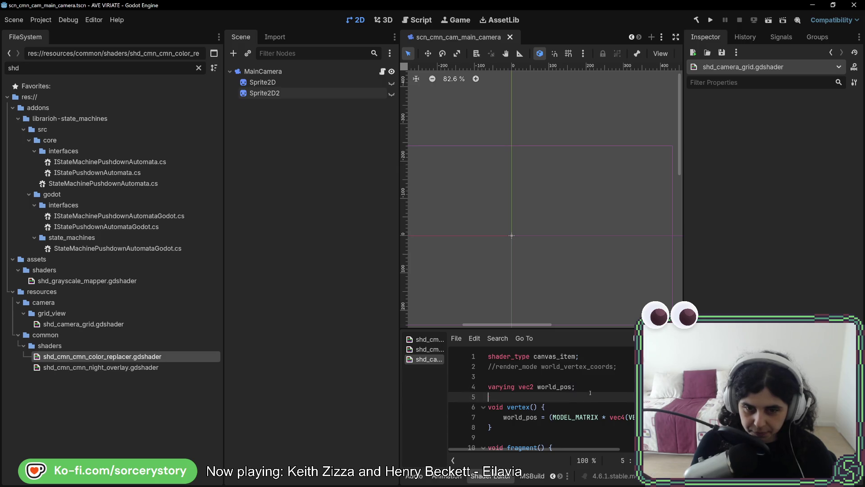
pyautogui.press('Up')
pyautogui.press('Up')
pyautogui.press('Up')
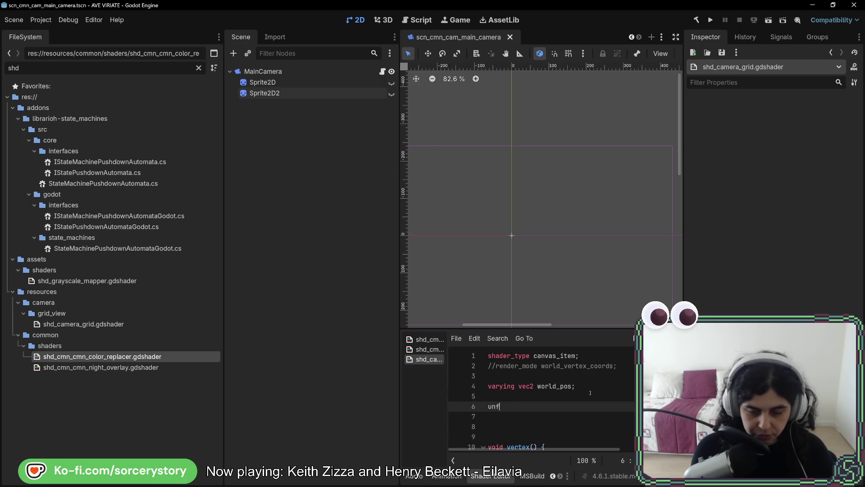
pyautogui.write('orm')
pyautogui.press('BackSpace')
pyautogui.press('BackSpace')
pyautogui.press('BackSpace')
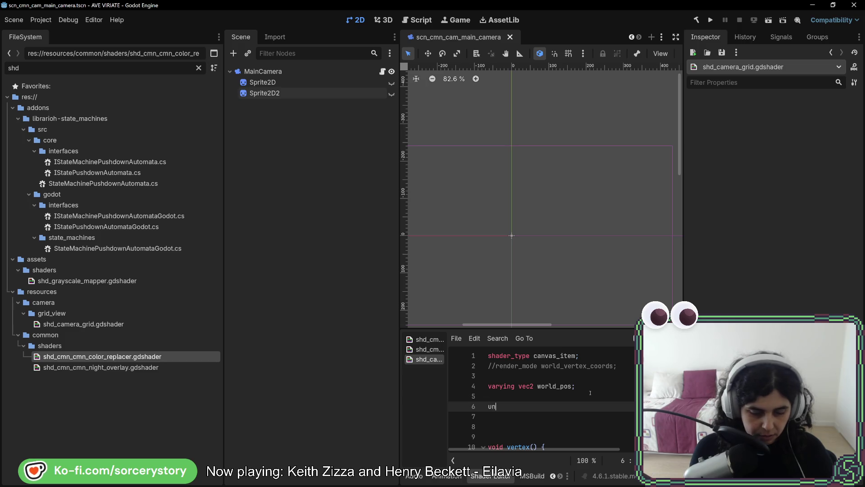
pyautogui.write('iform ')
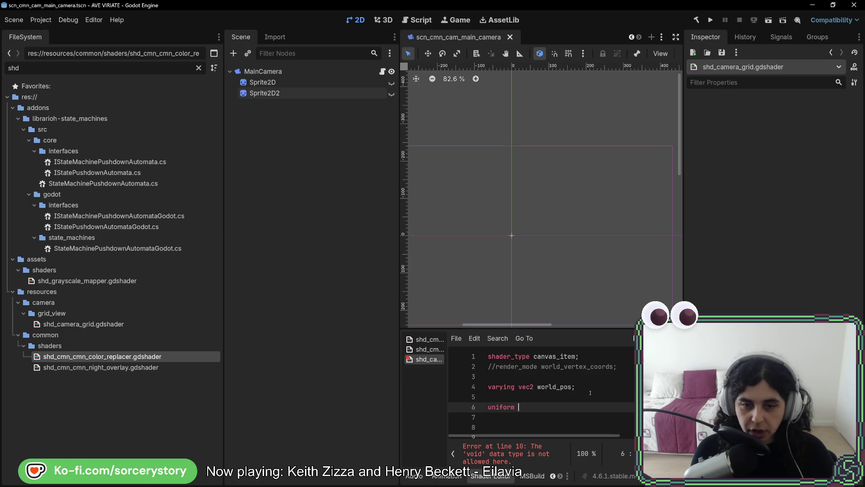
pyautogui.write('bool ')
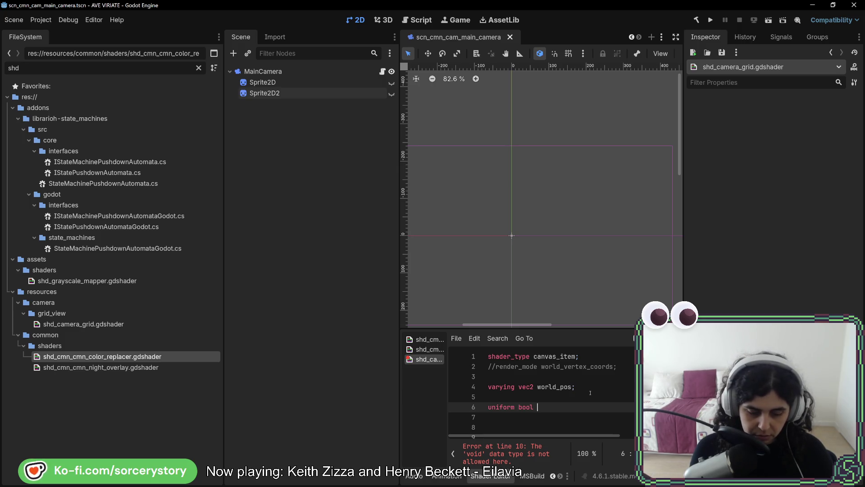
pyautogui.write('active')
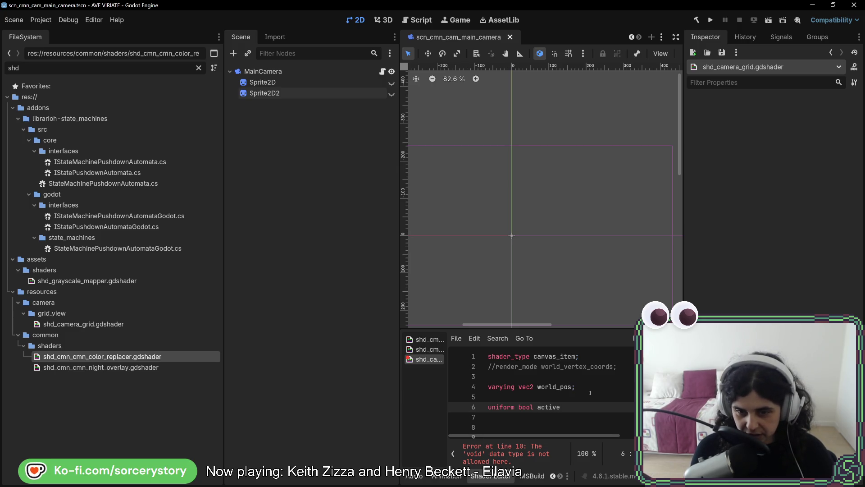
pyautogui.write(' = ')
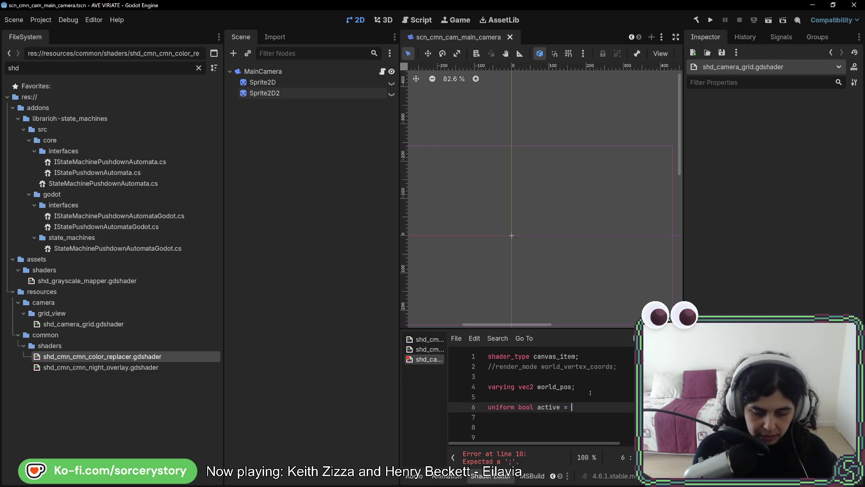
pyautogui.write('false;')
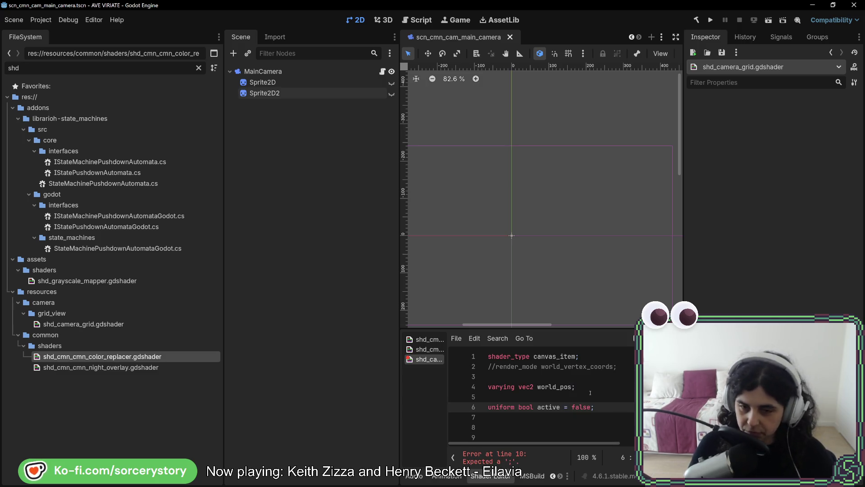
pyautogui.scroll(-7, 590, 392)
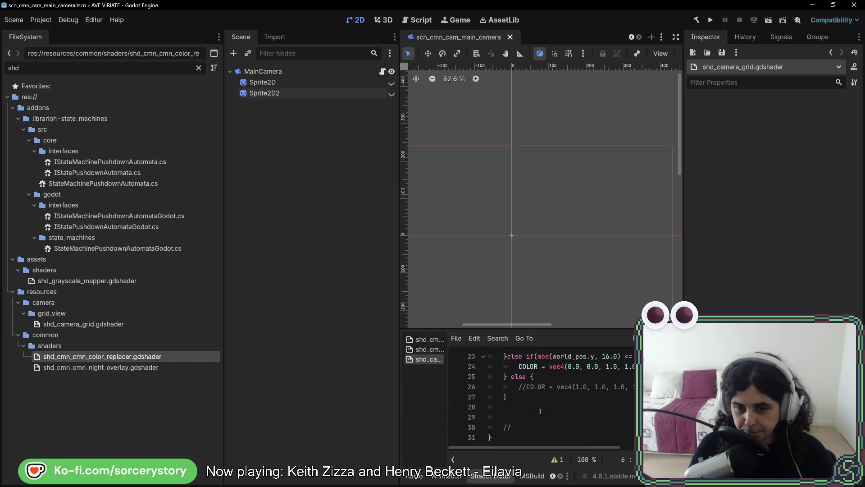
pyautogui.scroll(4, 541, 411)
# Open an if(active) block at the top of fragment() and indent the colour code inside it
pyautogui.click(517, 398)
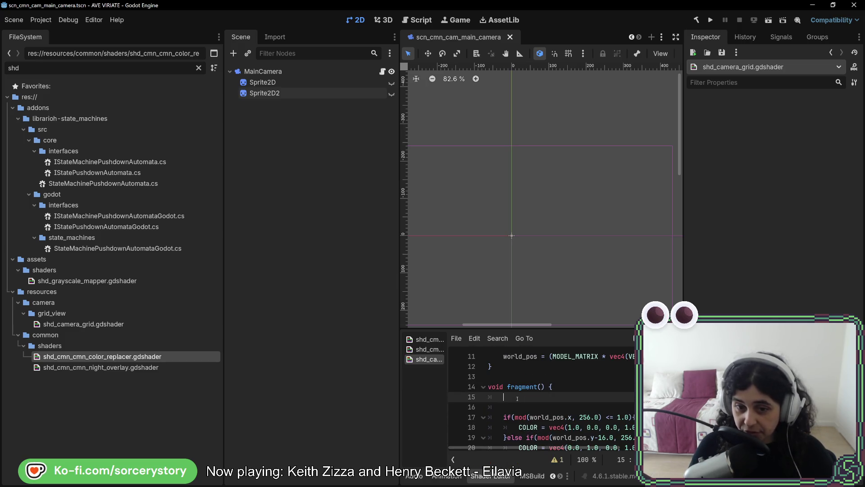
pyautogui.press('Down')
pyautogui.write('if(')
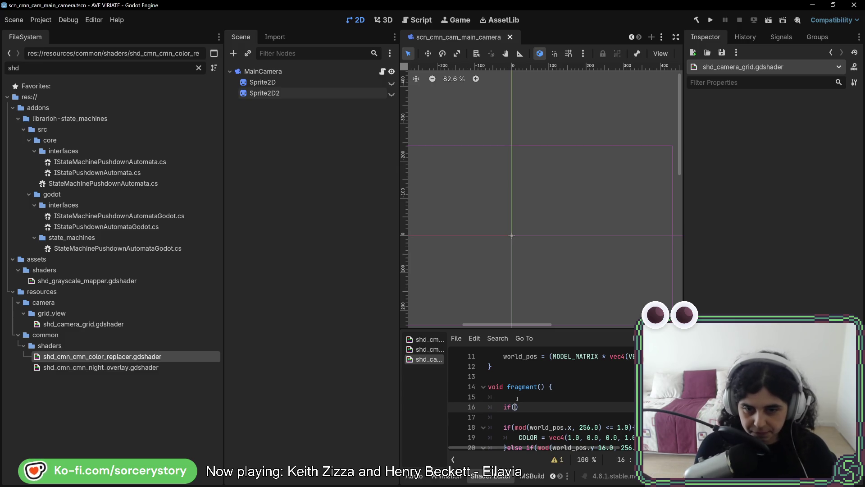
pyautogui.write('active')
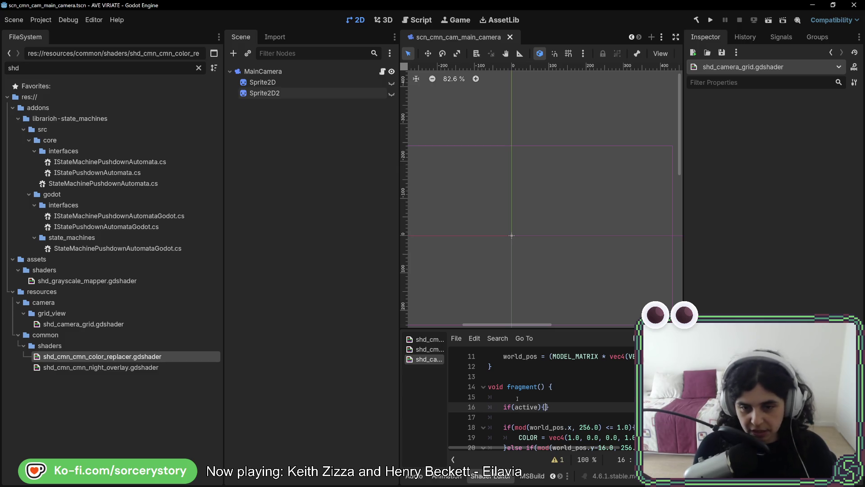
pyautogui.press('Down')
pyautogui.press('Down')
pyautogui.press('Down')
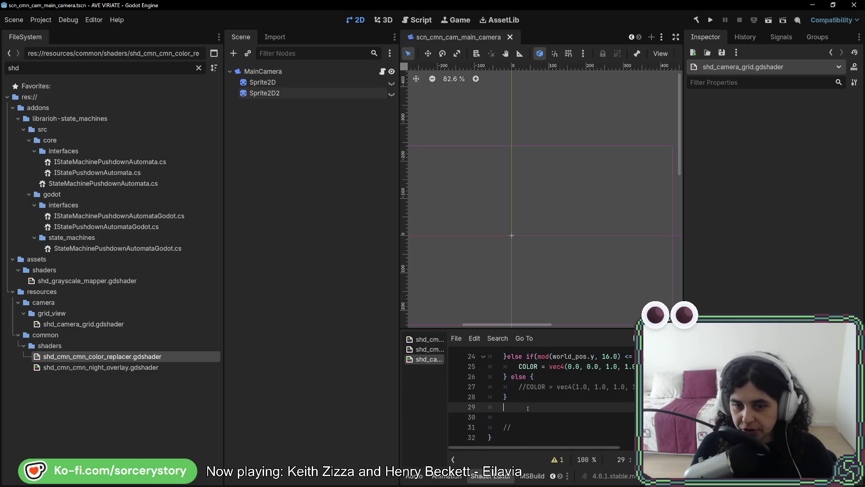
pyautogui.scroll(6, 527, 397)
pyautogui.scroll(-4, 510, 374)
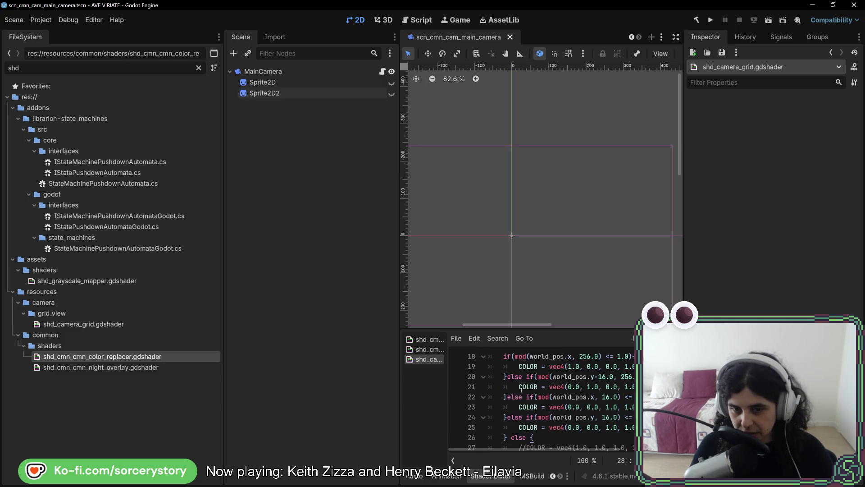
pyautogui.click(515, 375)
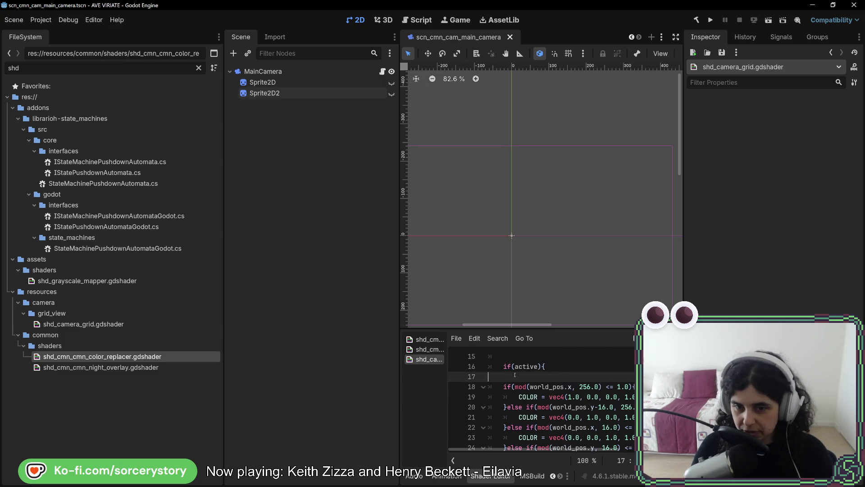
pyautogui.scroll(-2, 515, 375)
pyautogui.keyDown('shift'); pyautogui.click(517, 401); pyautogui.keyUp('shift')
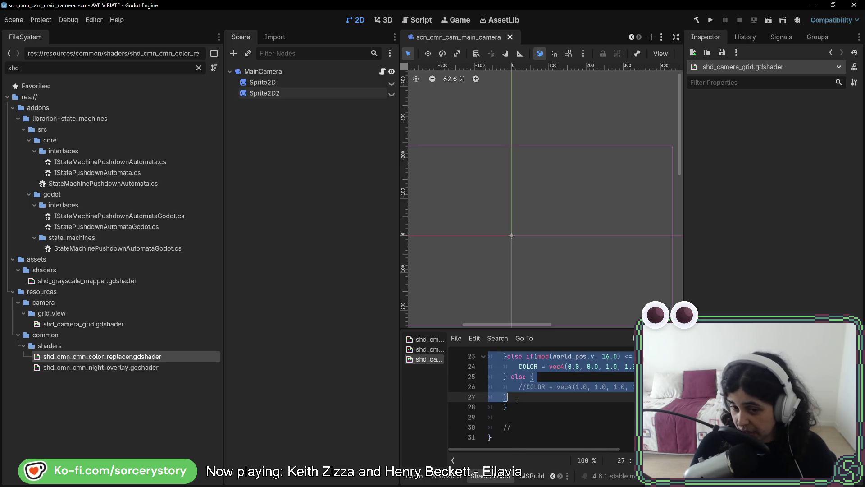
pyautogui.press('Tab')
# Review the opening and closing braces of the if(active) block in the shader code
pyautogui.scroll(4, 536, 401)
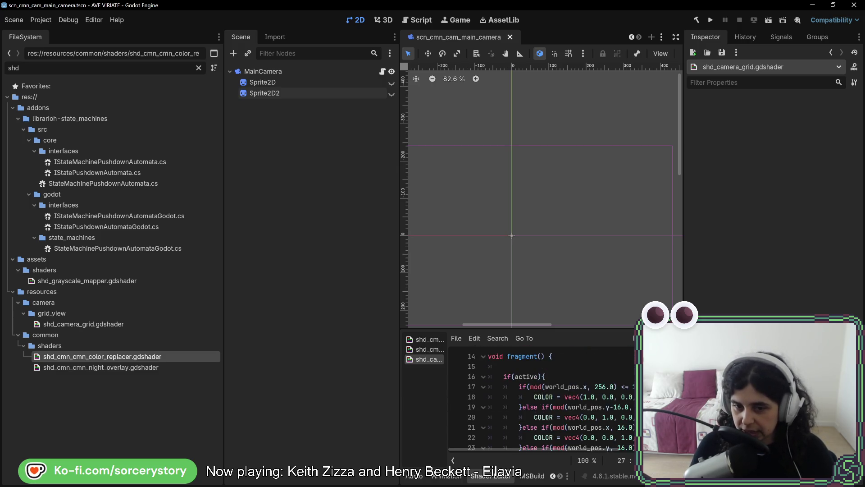
pyautogui.scroll(-2, 555, 405)
pyautogui.click(561, 376)
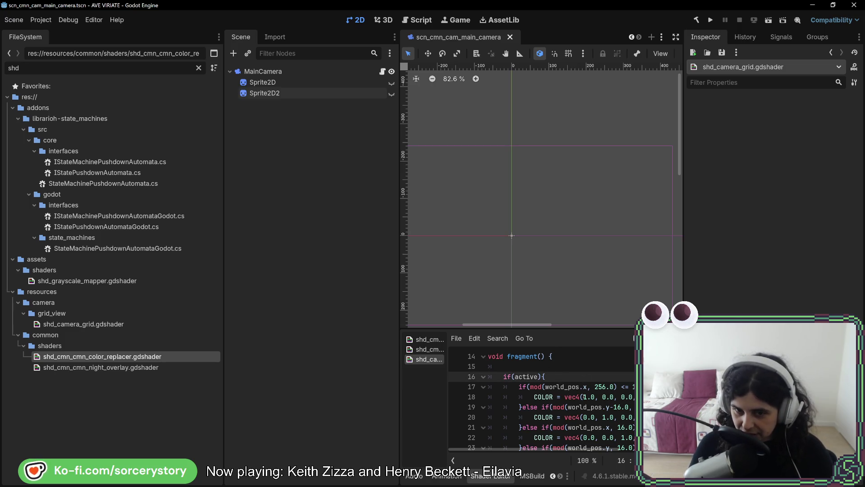
pyautogui.scroll(-3, 540, 399)
pyautogui.click(536, 407)
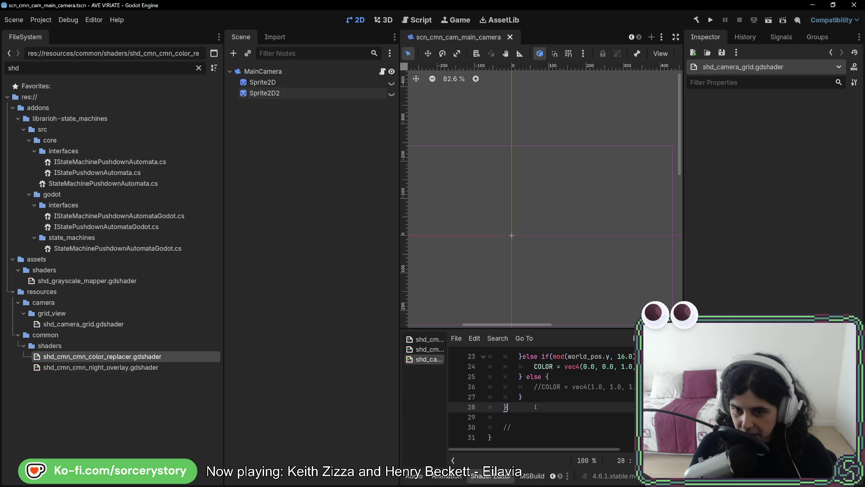
pyautogui.scroll(1, 536, 407)
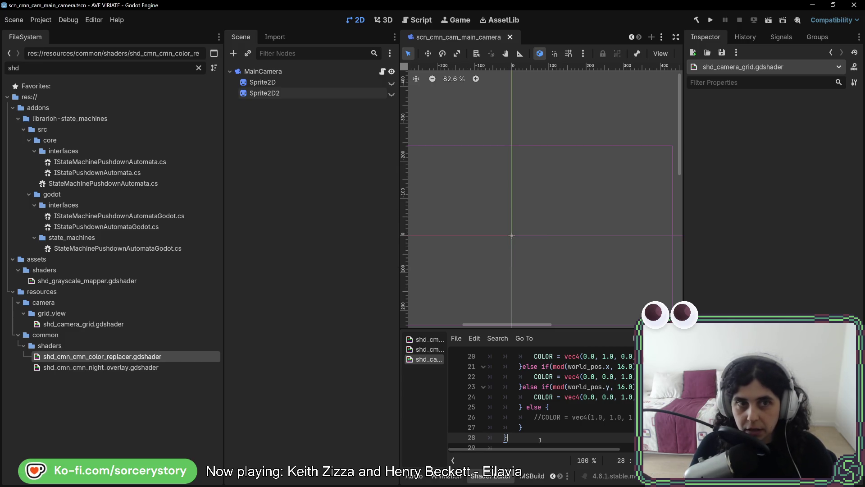
pyautogui.scroll(2, 532, 446)
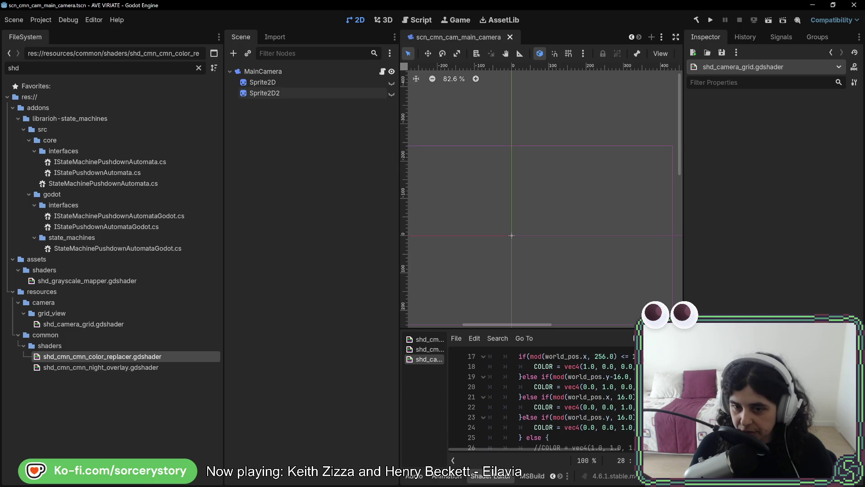
pyautogui.moveTo(532, 449)
pyautogui.mouseDown()
pyautogui.moveTo(588, 451)
pyautogui.moveTo(567, 449)
pyautogui.mouseUp()
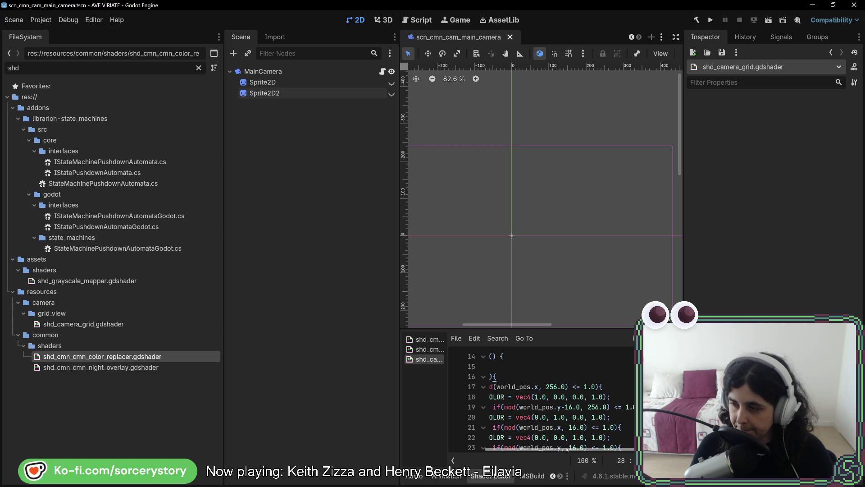
pyautogui.moveTo(567, 449); pyautogui.dragTo(519, 454)
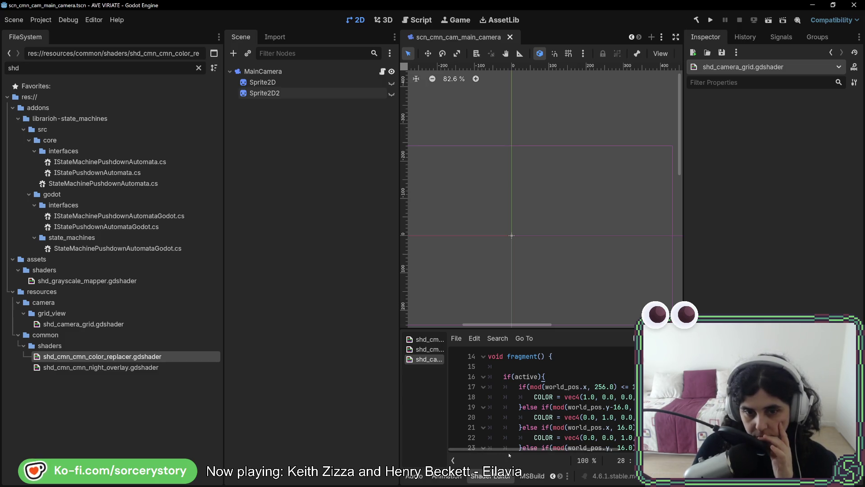
# Run the project, start a new game and enter the player settlement
pyautogui.click(710, 21)
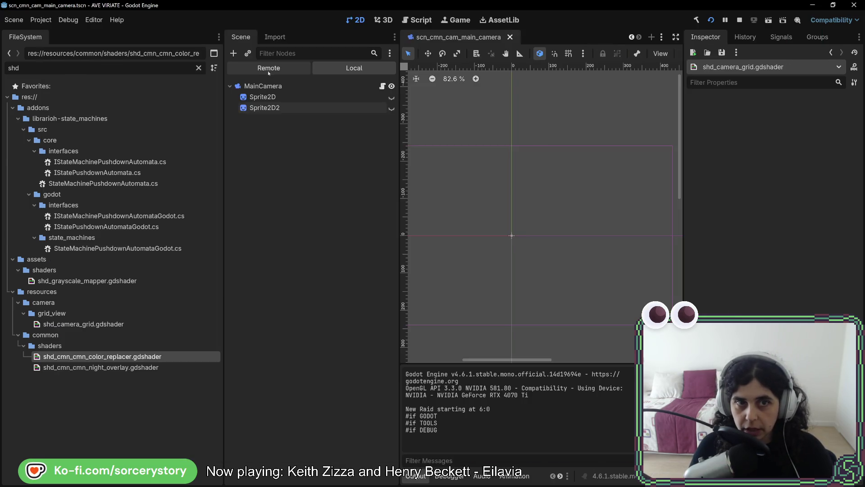
pyautogui.click(263, 70)
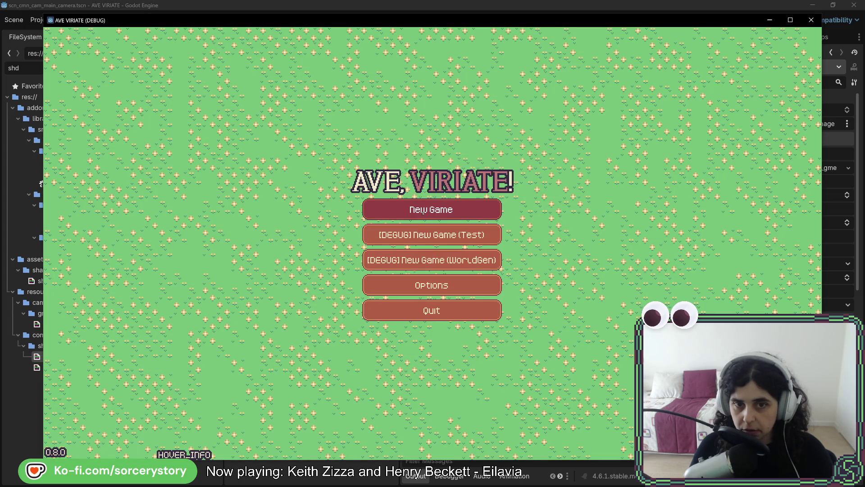
pyautogui.click(424, 211)
pyautogui.click(624, 273)
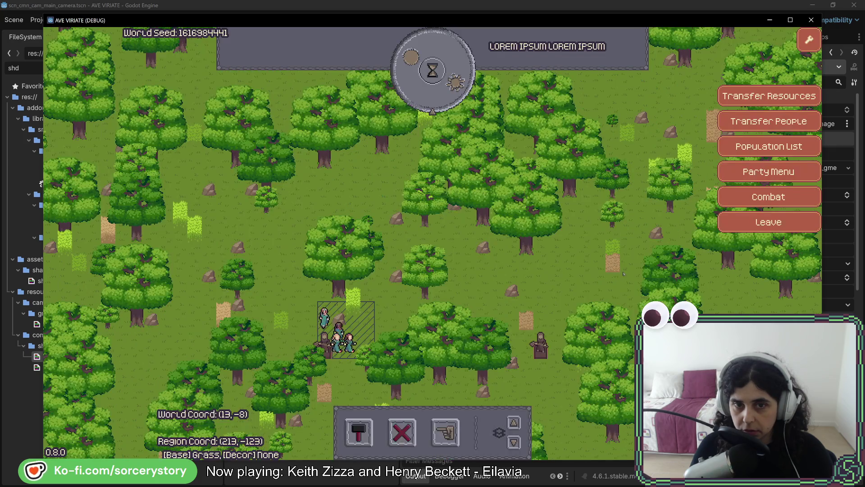
# Assign mat_camera_grid to the running game's 00_Ground layer material via the Remote tree
pyautogui.hotkey('alt', 'Tab')
pyautogui.click(279, 280)
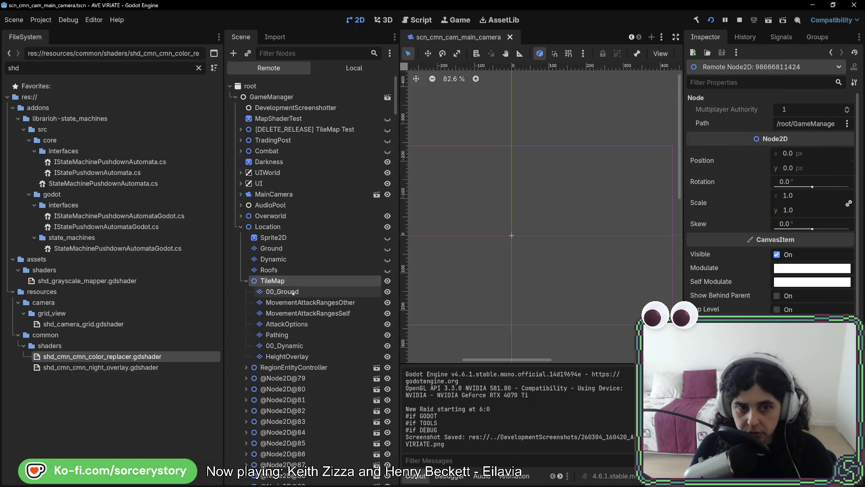
pyautogui.click(294, 292)
pyautogui.click(836, 281)
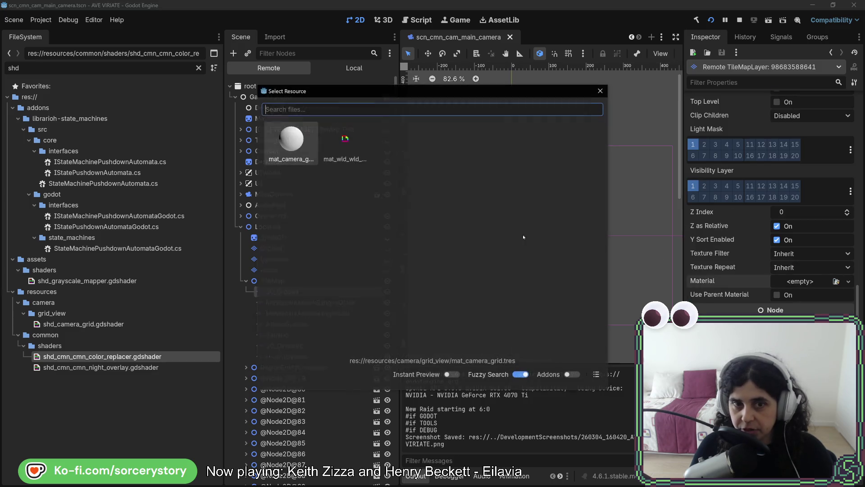
pyautogui.doubleClick(289, 148)
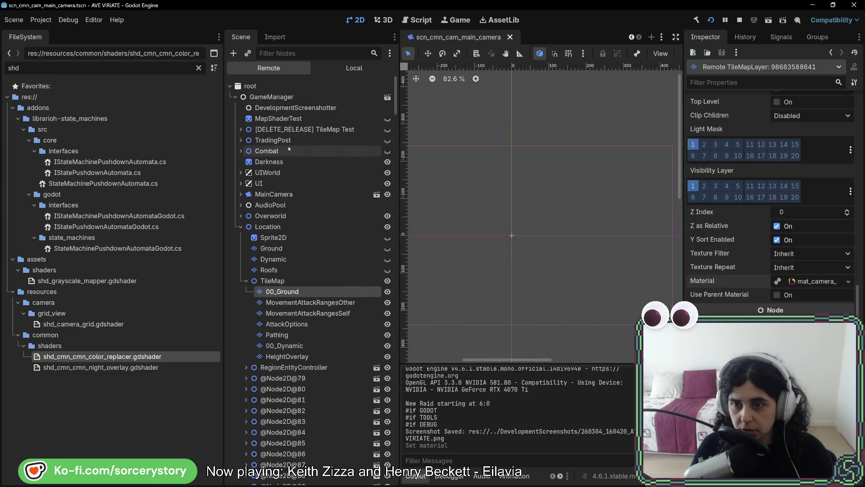
pyautogui.click(804, 282)
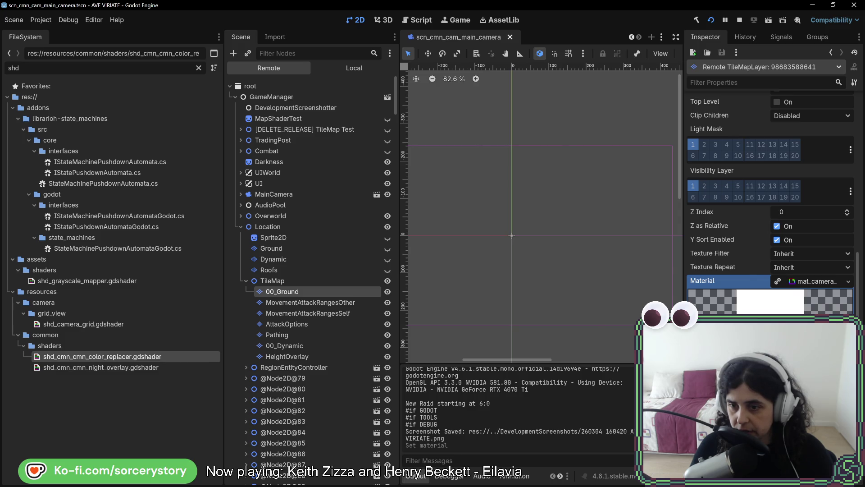
# View the grid overlay in the running game, then stop it and save the scene
pyautogui.hotkey('alt', 'Tab')
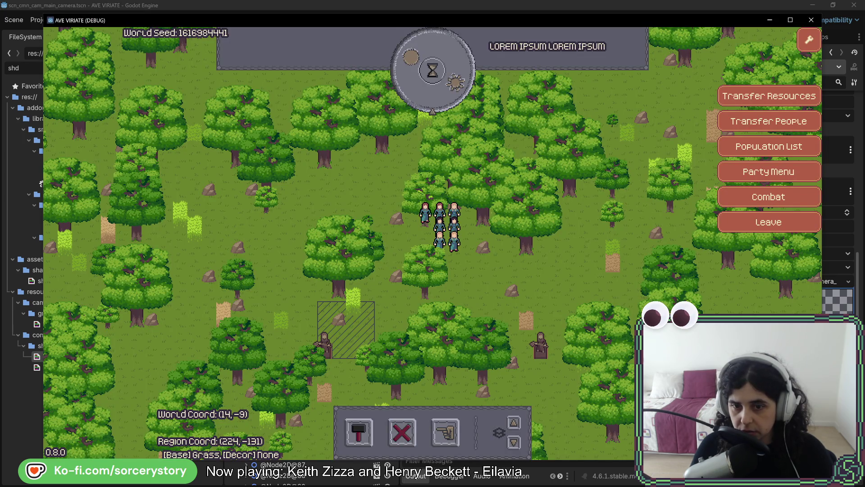
pyautogui.hotkey('alt', 'Tab')
pyautogui.hotkey('alt', 'Tab')
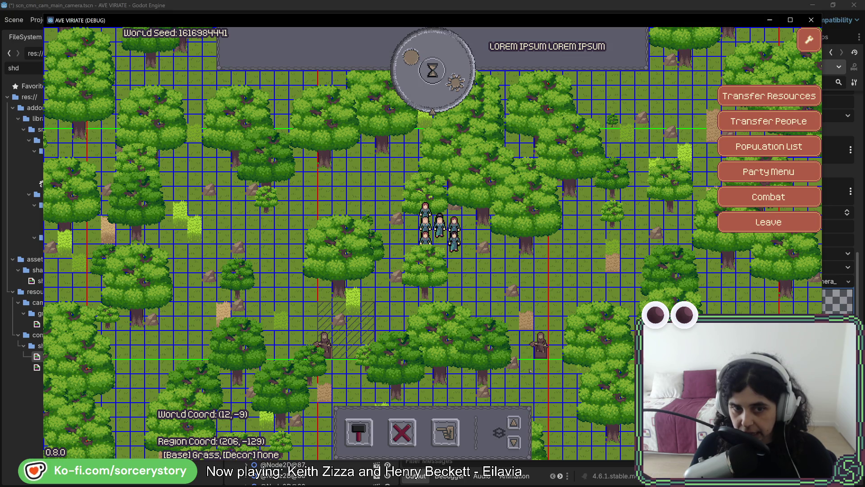
pyautogui.hotkey('alt', 'Tab')
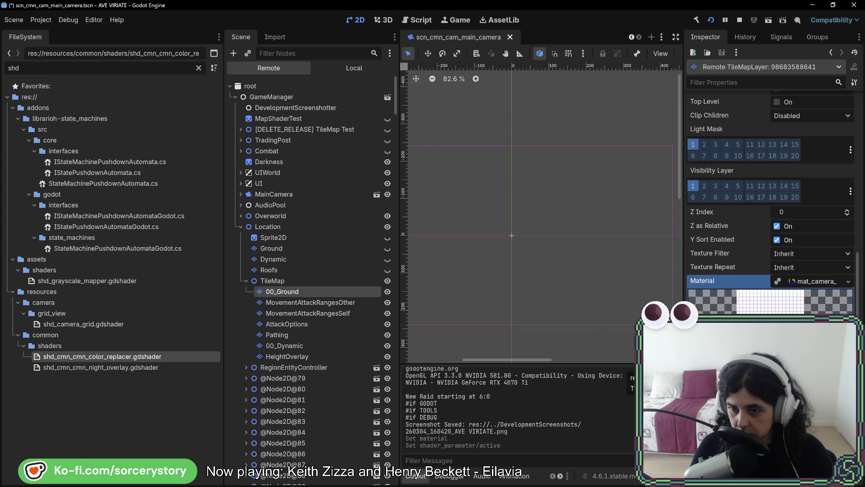
pyautogui.hotkey('alt', 'Tab')
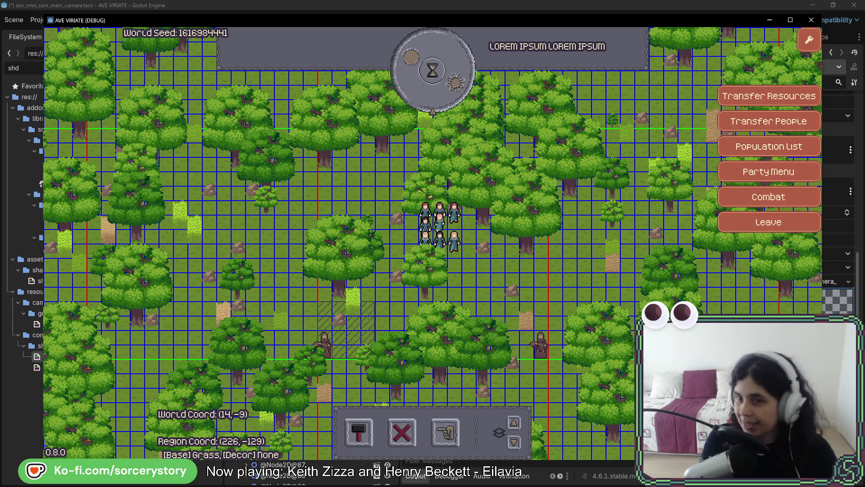
pyautogui.press('F8')
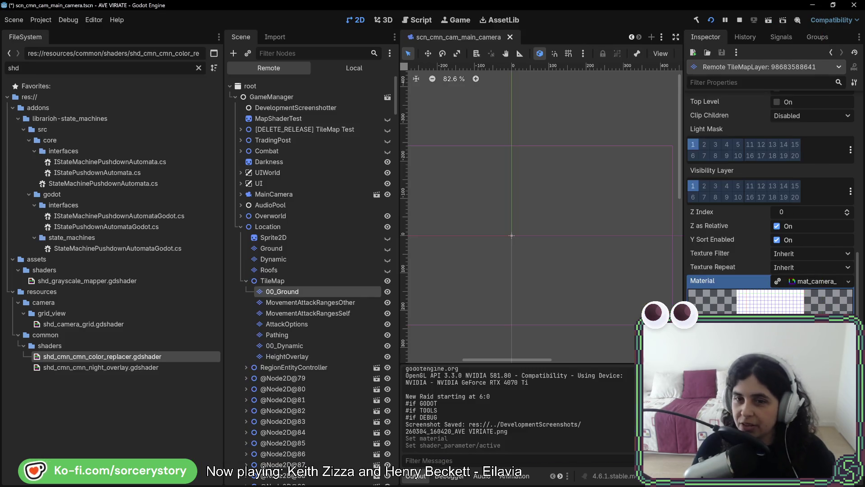
pyautogui.hotkey('ctrl', 's')
pyautogui.scroll(-2, 531, 479)
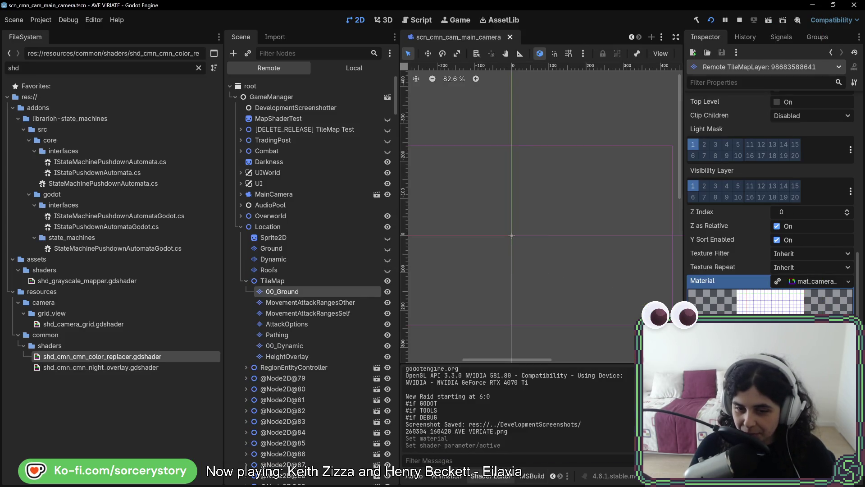
pyautogui.click(491, 476)
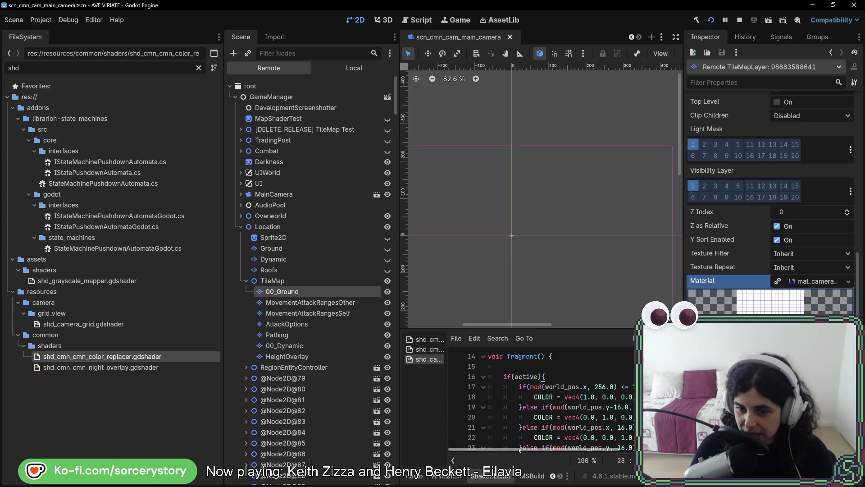
pyautogui.moveTo(550, 449)
pyautogui.mouseDown()
pyautogui.moveTo(593, 447)
pyautogui.moveTo(518, 453)
pyautogui.mouseUp()
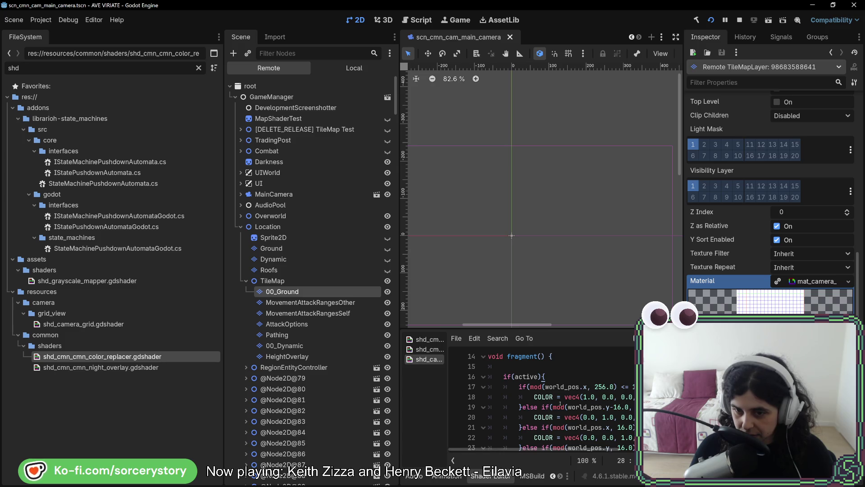
pyautogui.scroll(-1, 560, 404)
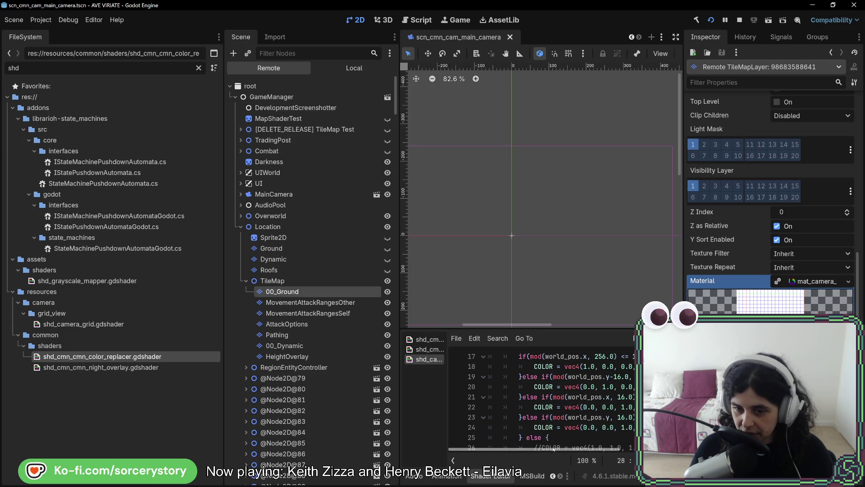
pyautogui.moveTo(566, 449); pyautogui.dragTo(575, 452)
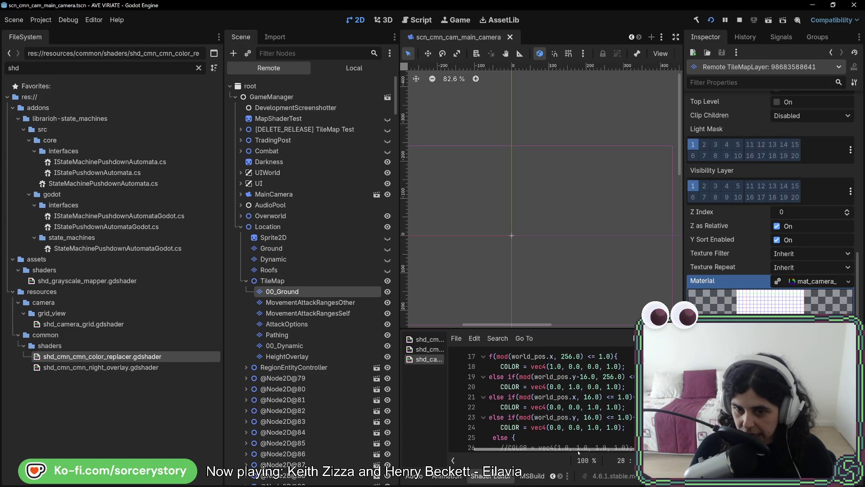
pyautogui.hotkey('alt', 'Tab')
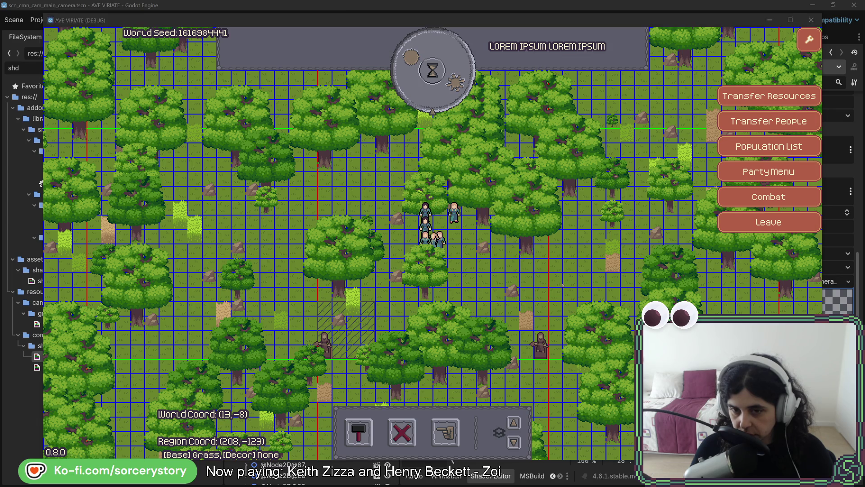
pyautogui.hotkey('alt', 'Tab')
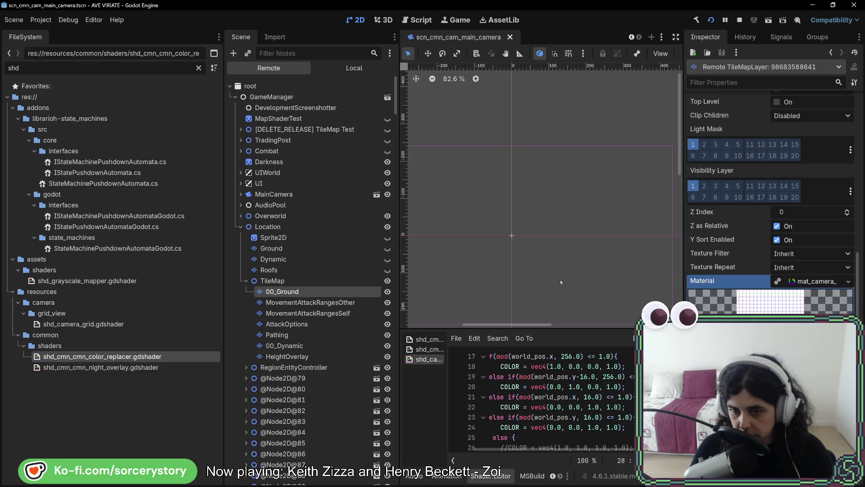
# Insert blank lines above the shader's x-grid if condition for a new variable
pyautogui.click(615, 357)
pyautogui.scroll(1, 584, 362)
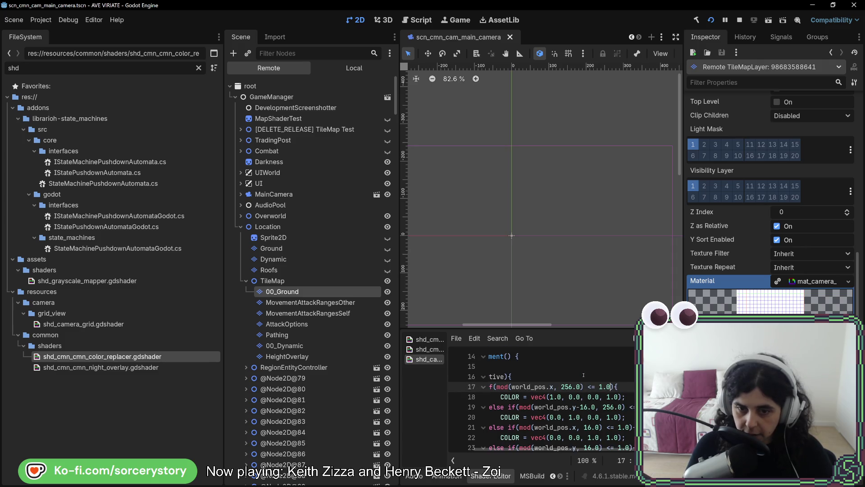
pyautogui.click(583, 377)
pyautogui.hscroll(1, 585, 449)
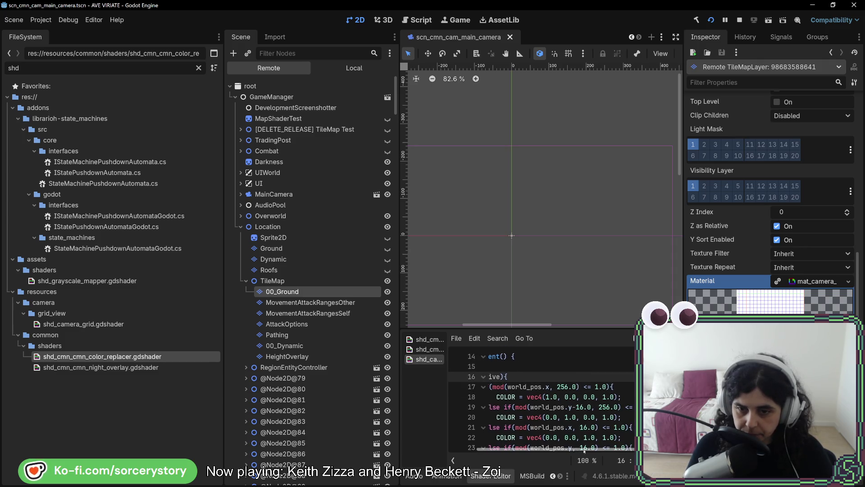
pyautogui.hscroll(-1, 584, 450)
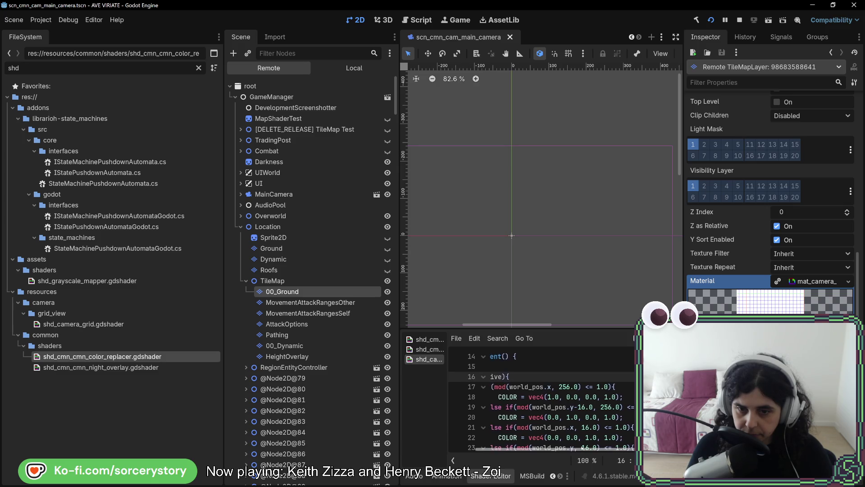
pyautogui.hscroll(-1, 582, 447)
pyautogui.click(613, 386)
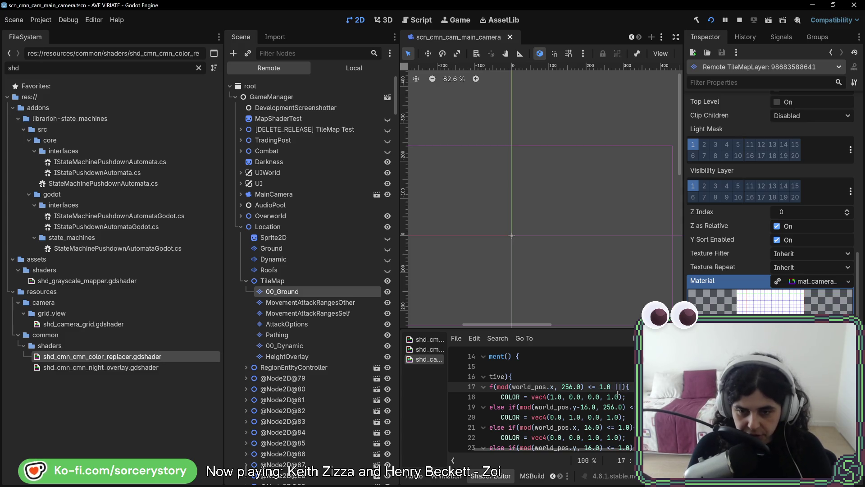
pyautogui.write('||')
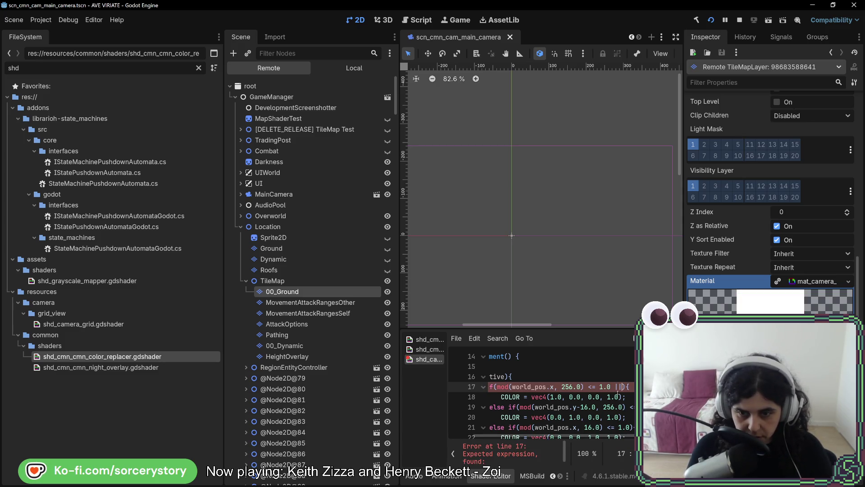
pyautogui.press('Up')
pyautogui.press('Return')
pyautogui.press('Return')
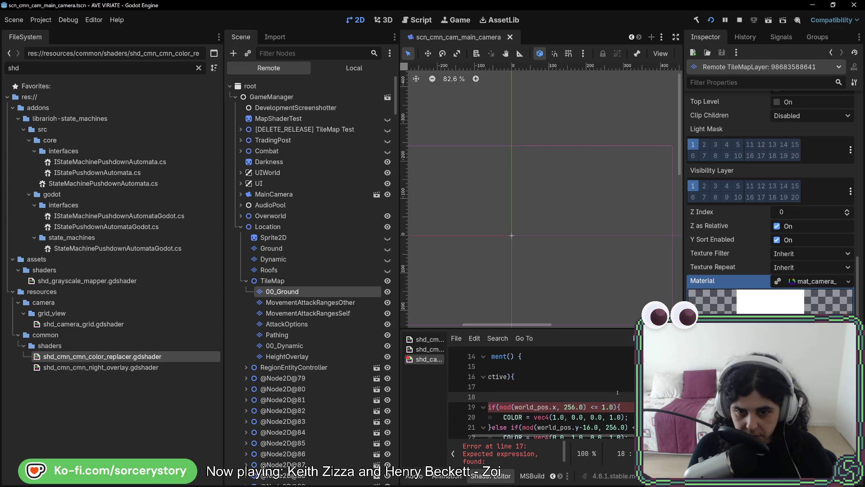
pyautogui.press('Up')
pyautogui.press('Return')
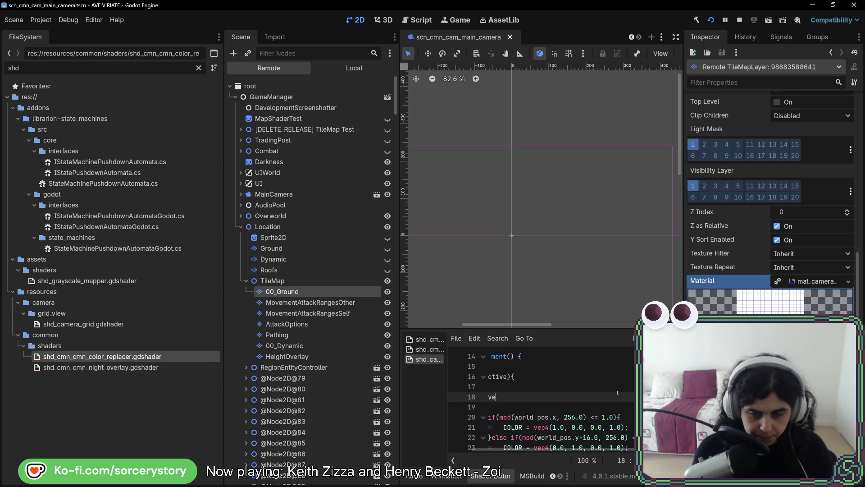
pyautogui.press('BackSpace')
pyautogui.press('BackSpace')
pyautogui.write('float')
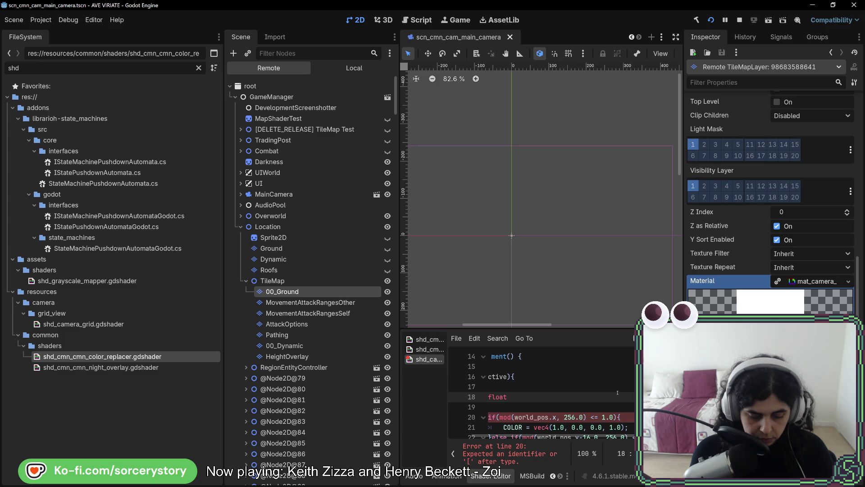
# Write 'grid_mod_x = mod(world_pos.x, 256.0);' using the expression moved out of the condition
pyautogui.write('grid_')
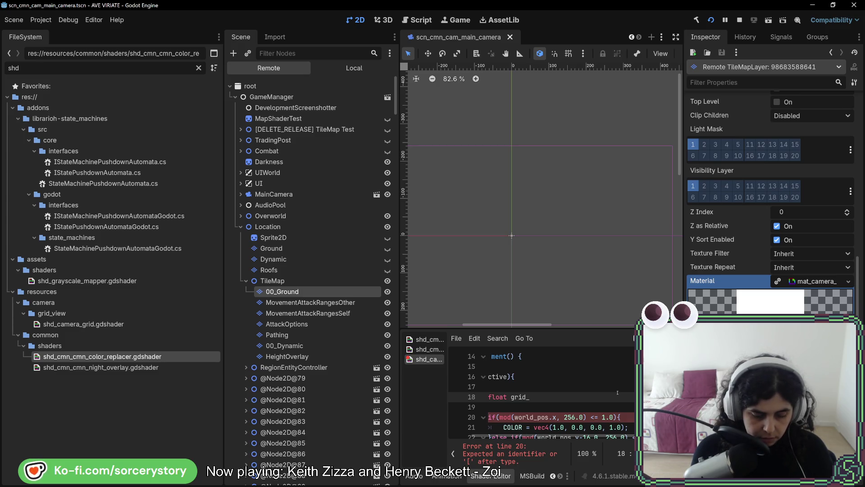
pyautogui.write('mod_x =')
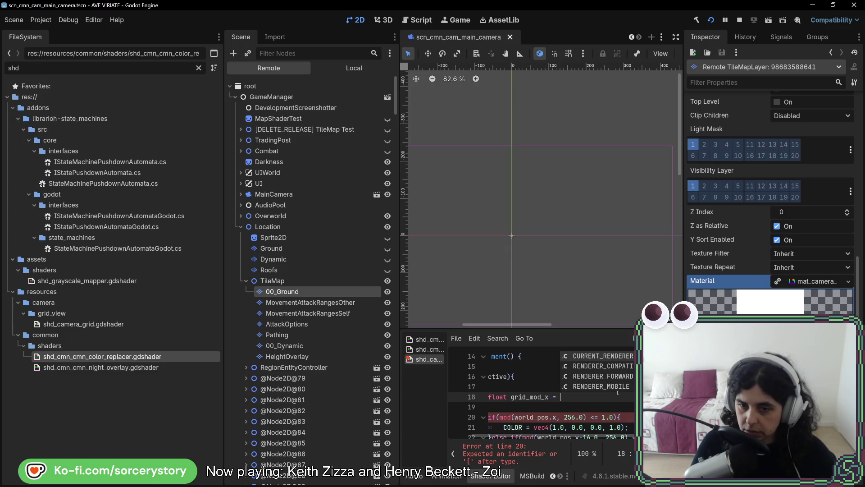
pyautogui.moveTo(498, 417); pyautogui.dragTo(588, 417)
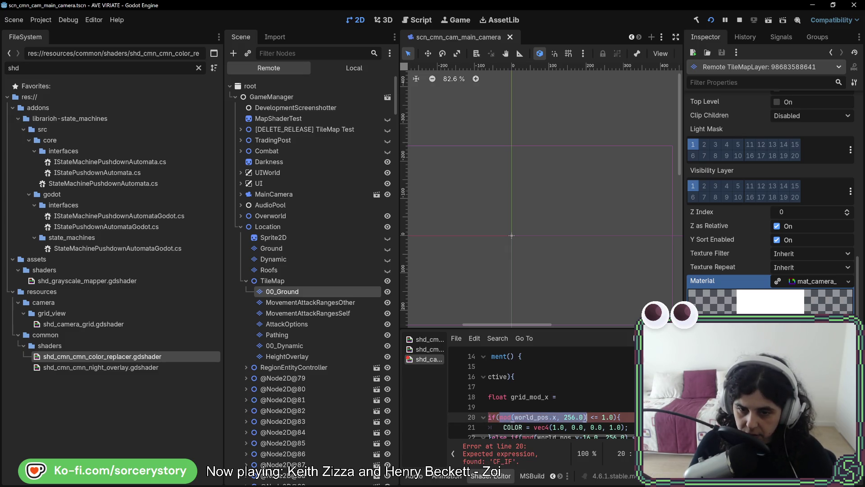
pyautogui.hotkey('ctrl', 'c')
pyautogui.click(585, 398)
pyautogui.hotkey('ctrl', 'v')
pyautogui.write(';')
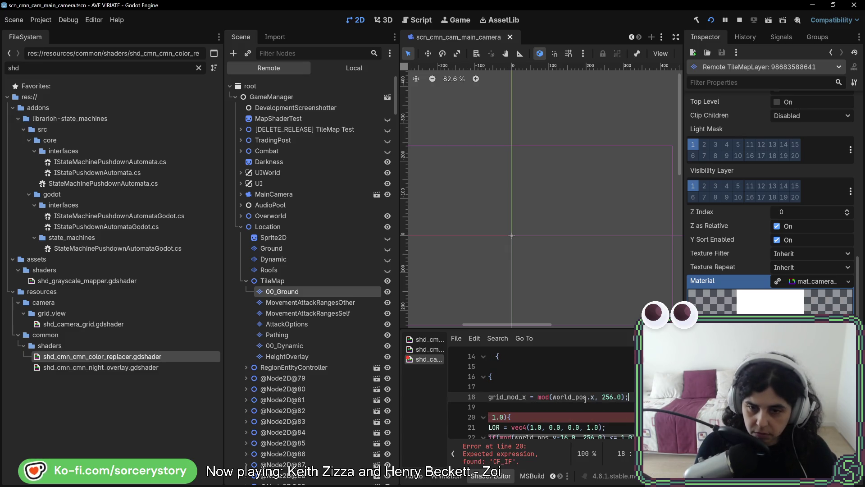
# Change the condition to 'grid_mod_x <= 1.0 || grid_mod_x >= 255.0' and check the running game
pyautogui.doubleClick(506, 396)
pyautogui.hscroll(-3, 513, 422)
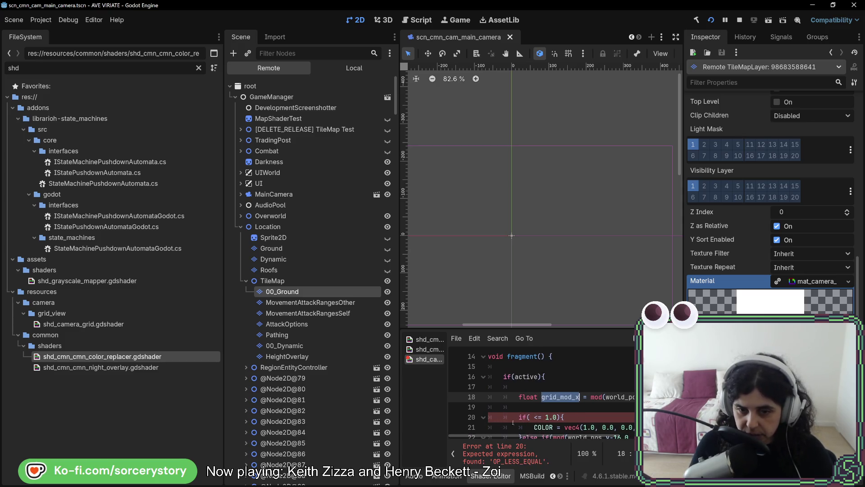
pyautogui.click(531, 417)
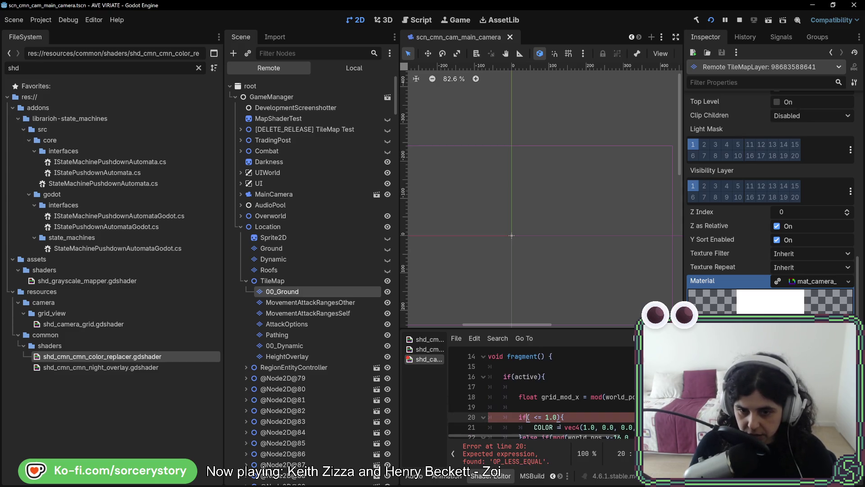
pyautogui.hotkey('ctrl', 'v')
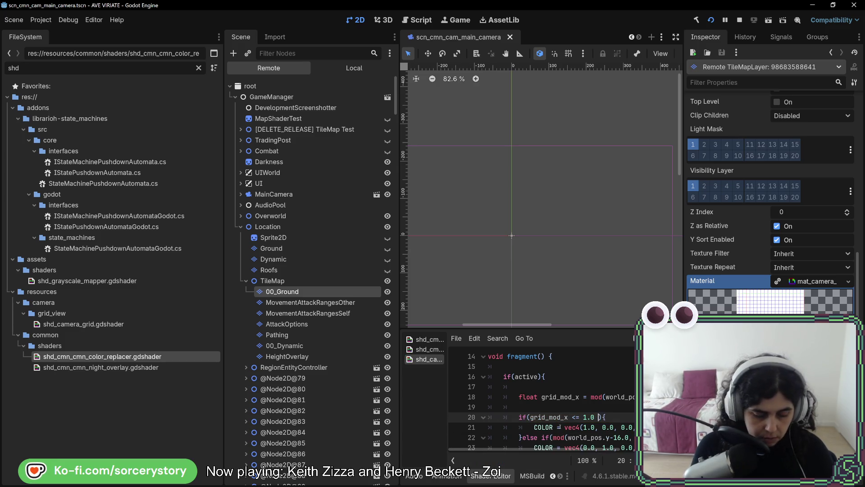
pyautogui.hotkey('ctrl', 'v')
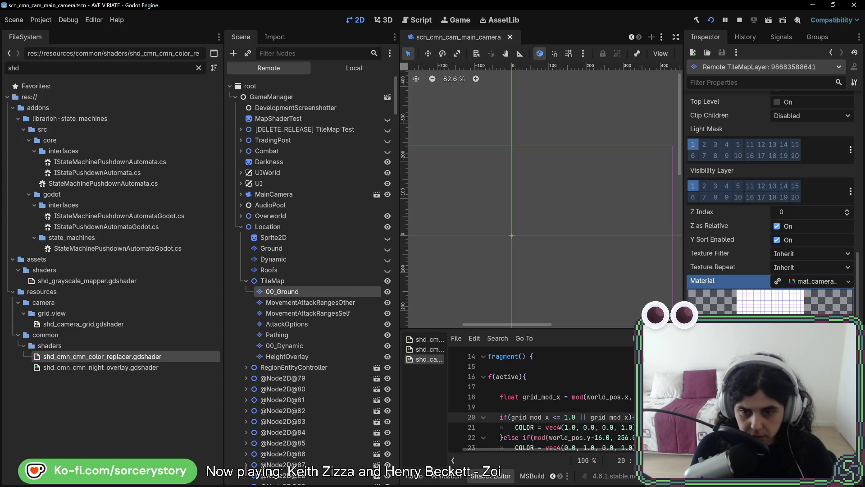
pyautogui.write('>')
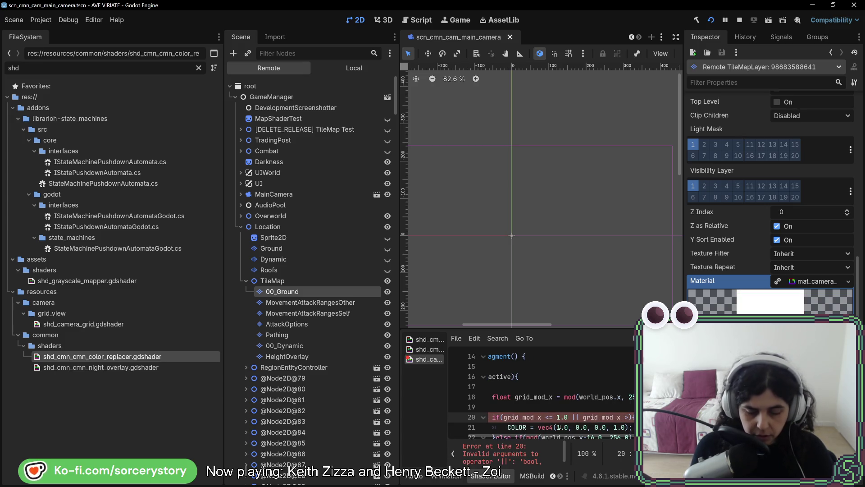
pyautogui.write('= 255.0')
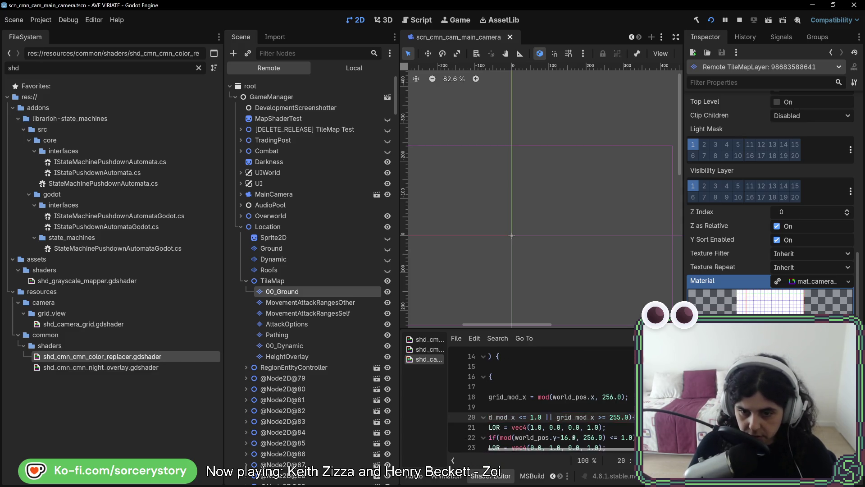
pyautogui.click(581, 409)
pyautogui.hotkey('alt', 'Tab')
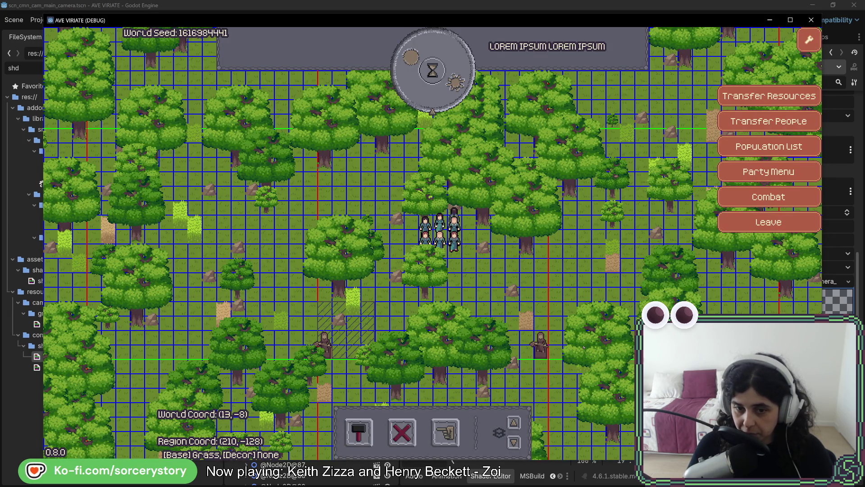
# Stop the game, reopen scn_cmn_cam_main_camera and unhide Sprite2D to preview the grid shader
pyautogui.hotkey('alt', 'Tab')
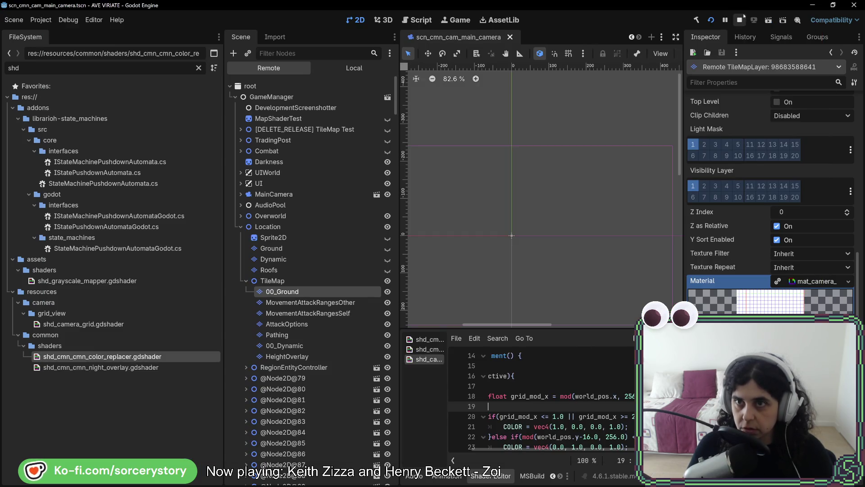
pyautogui.press('F8')
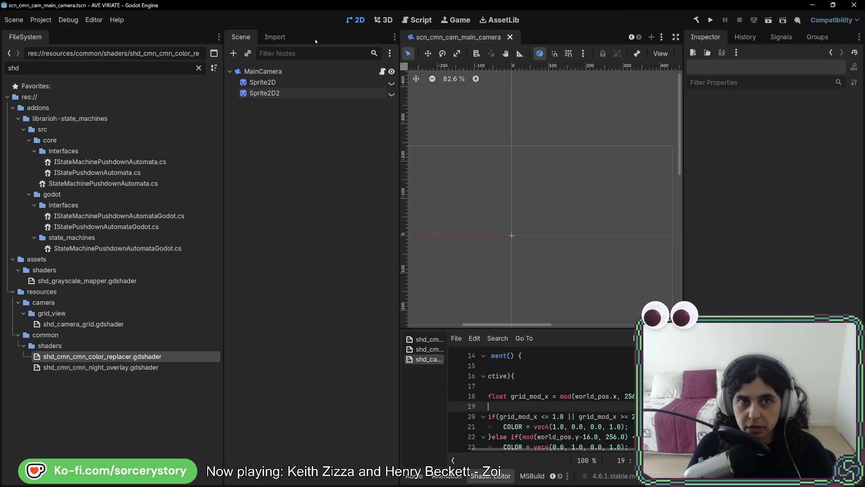
pyautogui.click(510, 37)
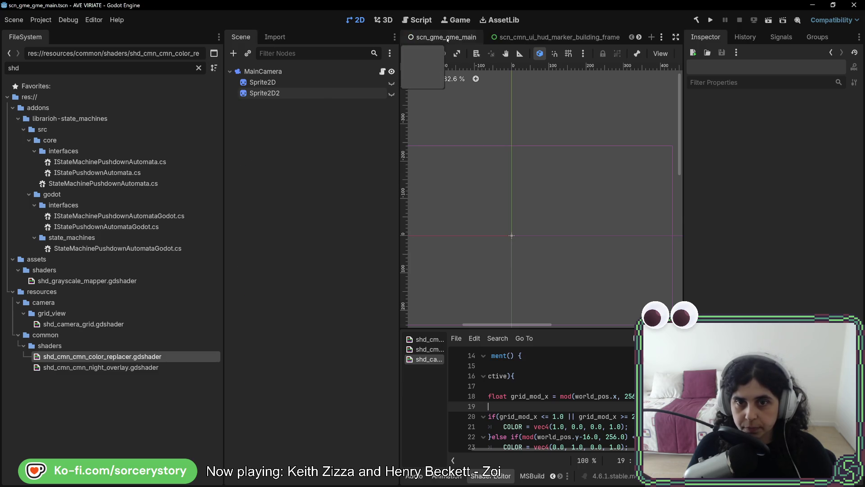
pyautogui.hotkey('ctrl', 'shift', 't')
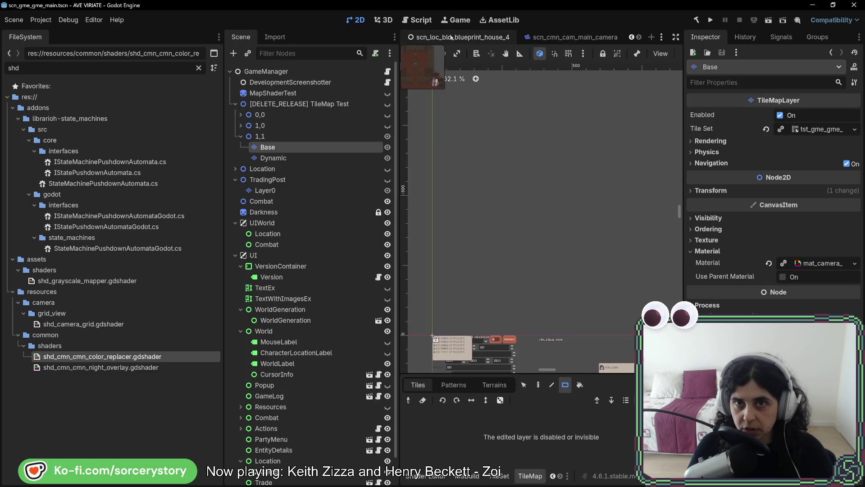
pyautogui.click(391, 83)
pyautogui.scroll(12, 522, 232)
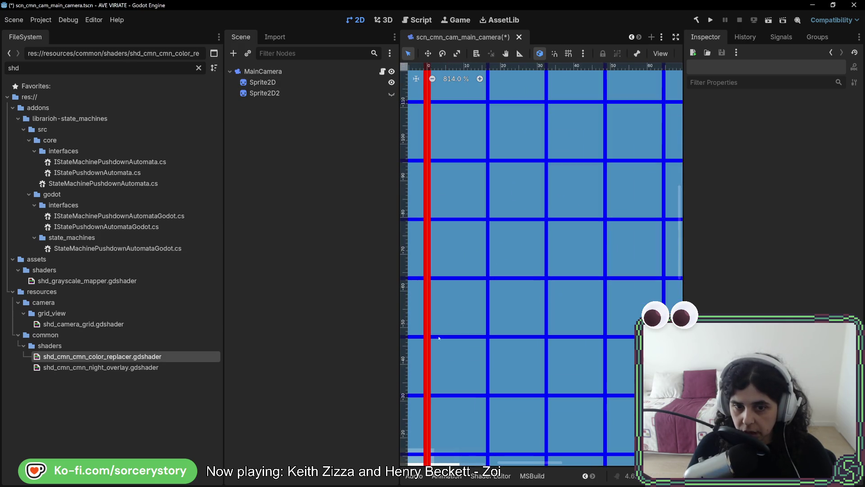
# Inspect the red and blue grid lines, then bring up the camera grid shader code in the Shader Editor
pyautogui.moveTo(439, 337); pyautogui.dragTo(537, 320)
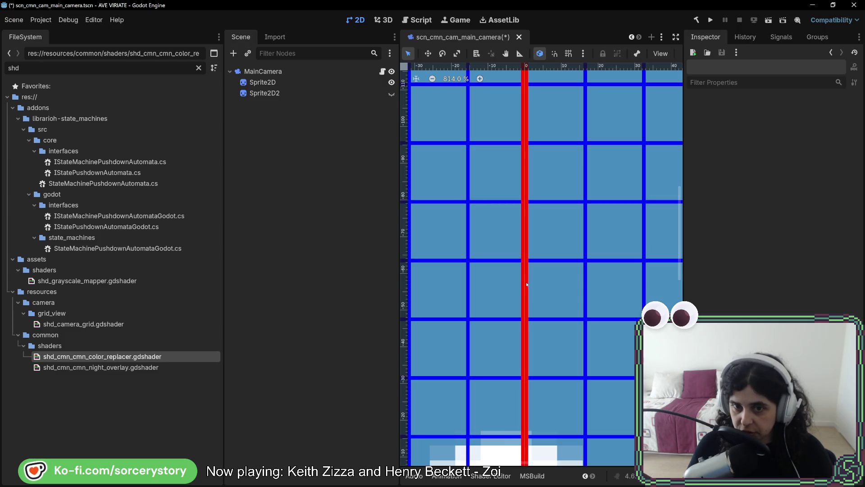
pyautogui.click(308, 85)
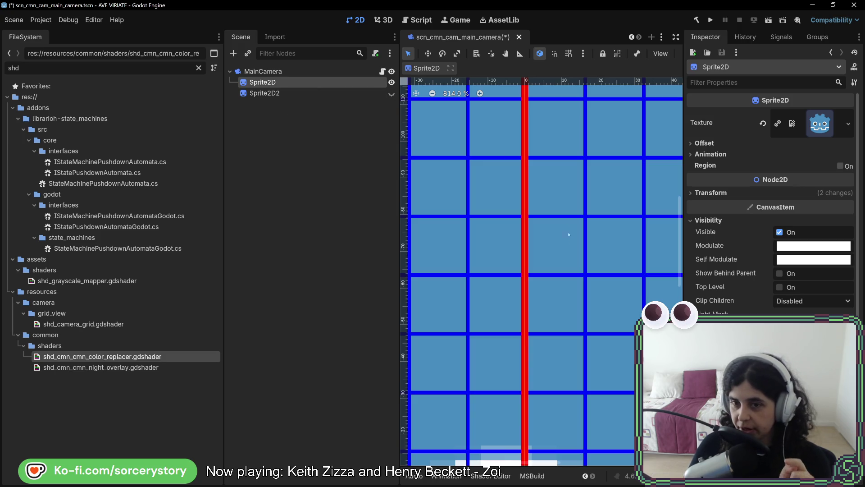
pyautogui.moveTo(627, 320); pyautogui.dragTo(576, 303)
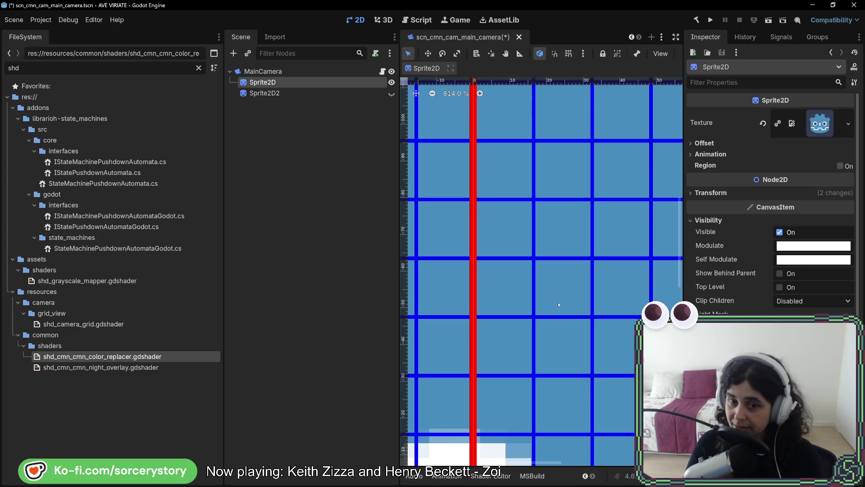
pyautogui.scroll(-3, 558, 305)
pyautogui.scroll(6, 540, 402)
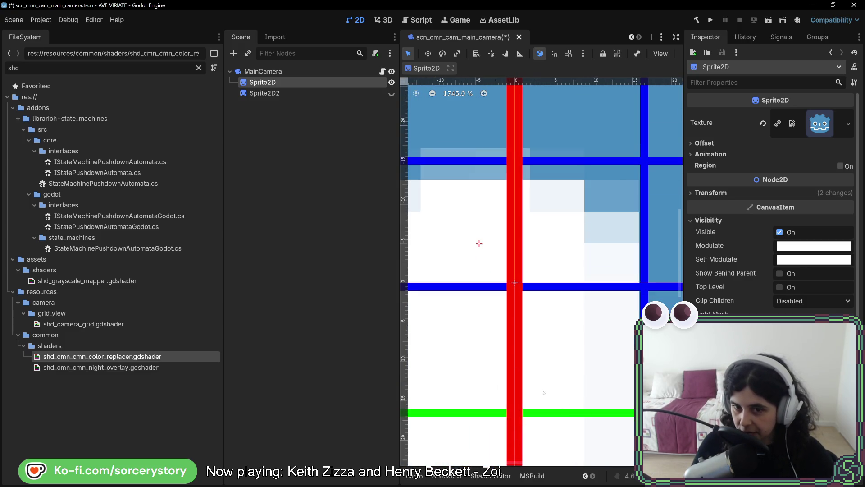
pyautogui.scroll(3, 567, 330)
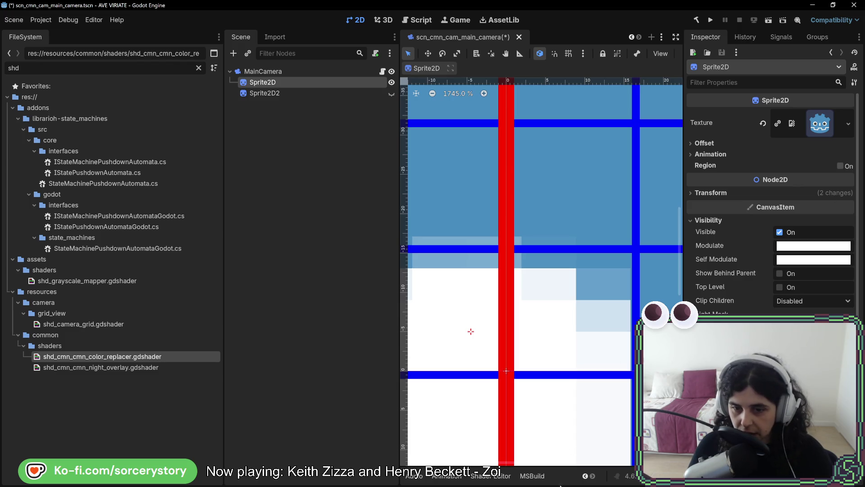
pyautogui.click(491, 475)
pyautogui.hscroll(-3, 559, 428)
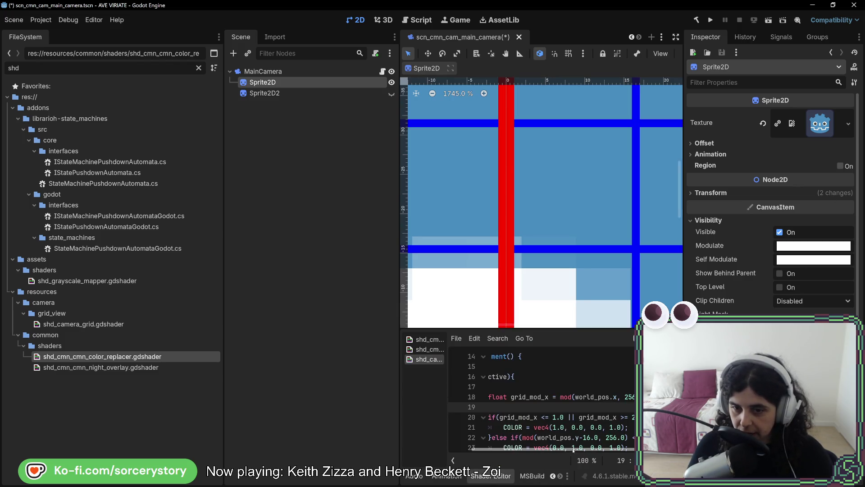
# Add 'vec2 grid_size = vec2(256.0, 256.0);' on a new line above grid_mod_x
pyautogui.click(540, 387)
pyautogui.press('Return')
pyautogui.press('Return')
pyautogui.press('Up')
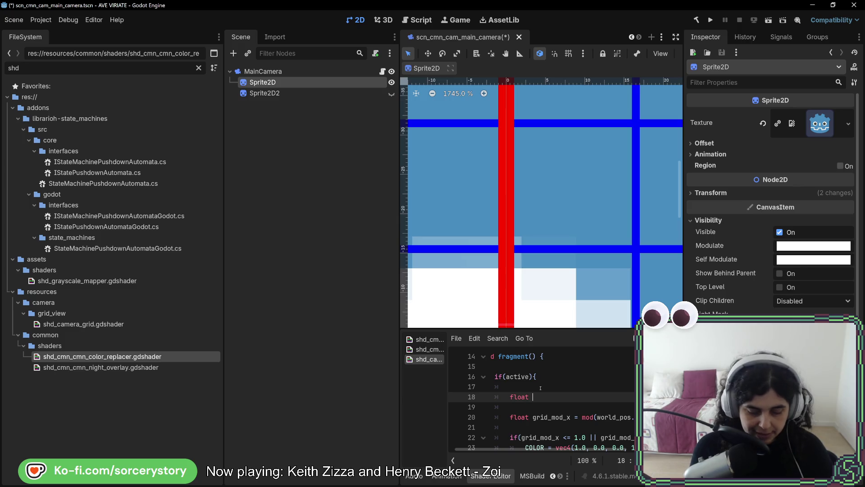
pyautogui.write('grid_size')
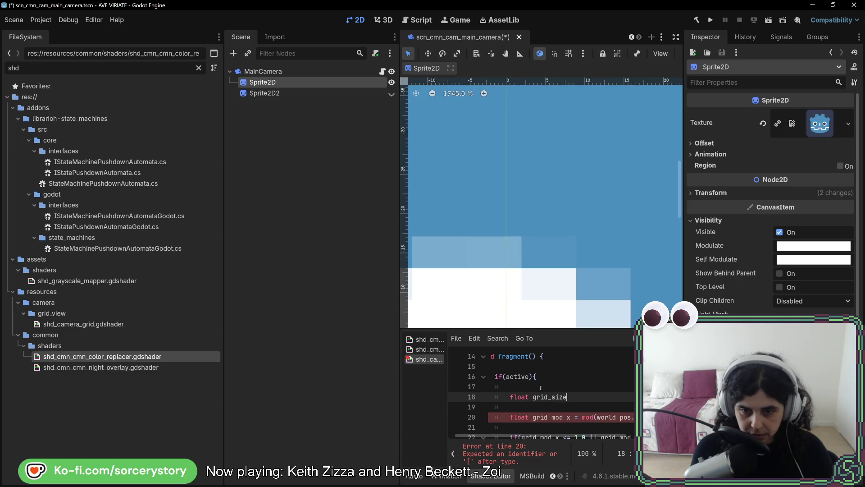
pyautogui.doubleClick(510, 397)
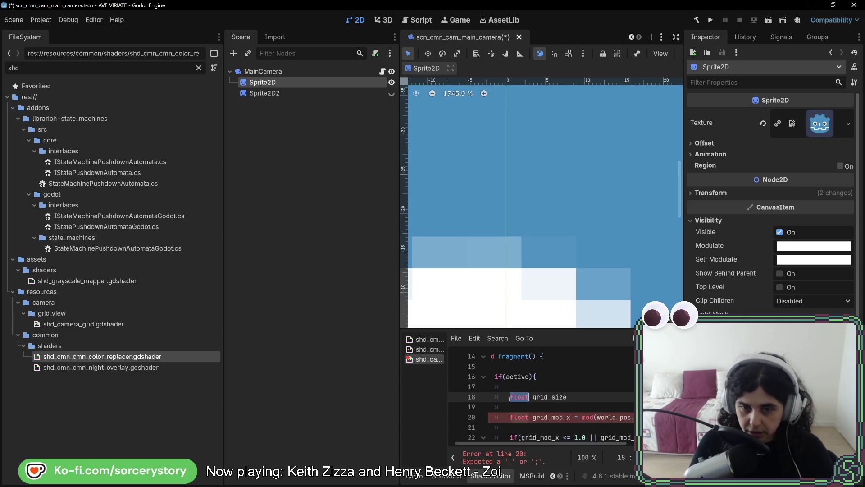
pyautogui.write('vec2(')
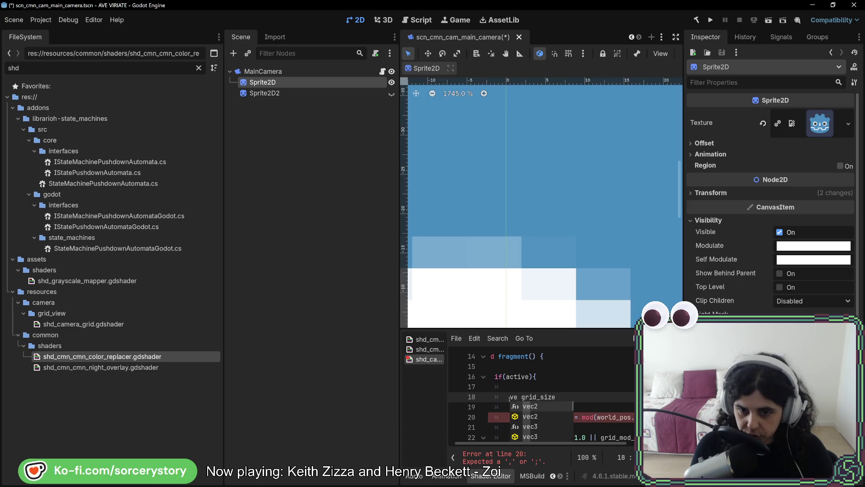
pyautogui.press('BackSpace')
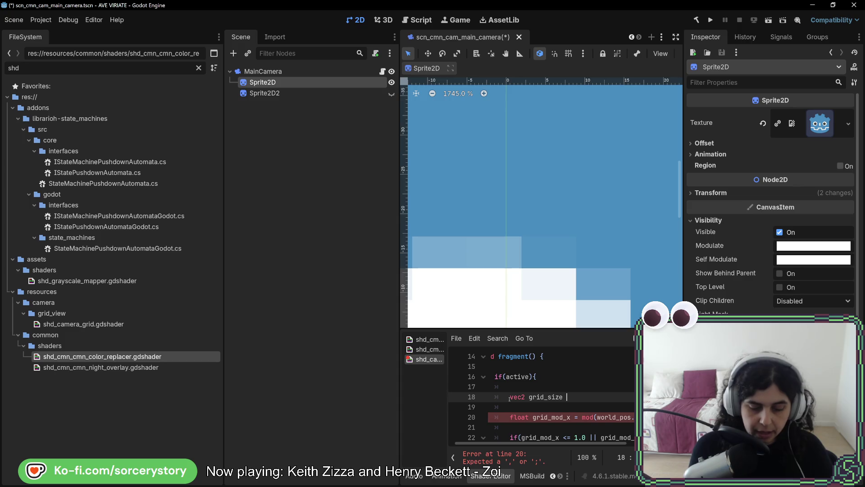
pyautogui.write('= ')
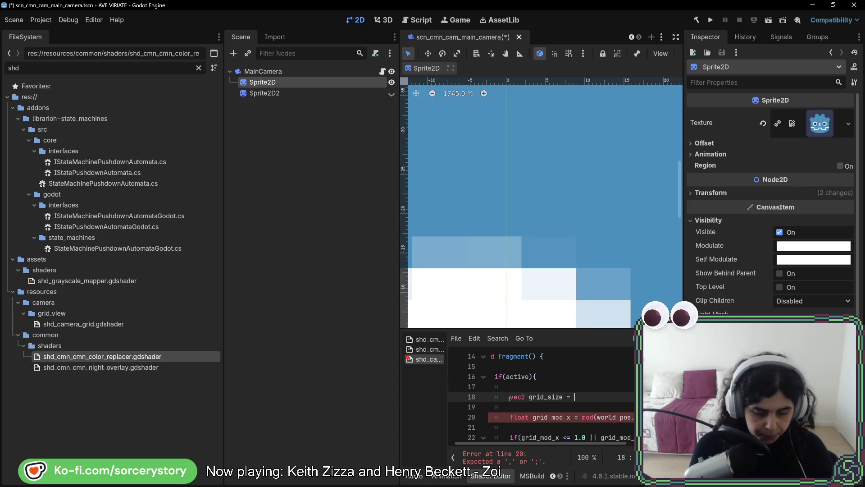
pyautogui.write('vec2(2')
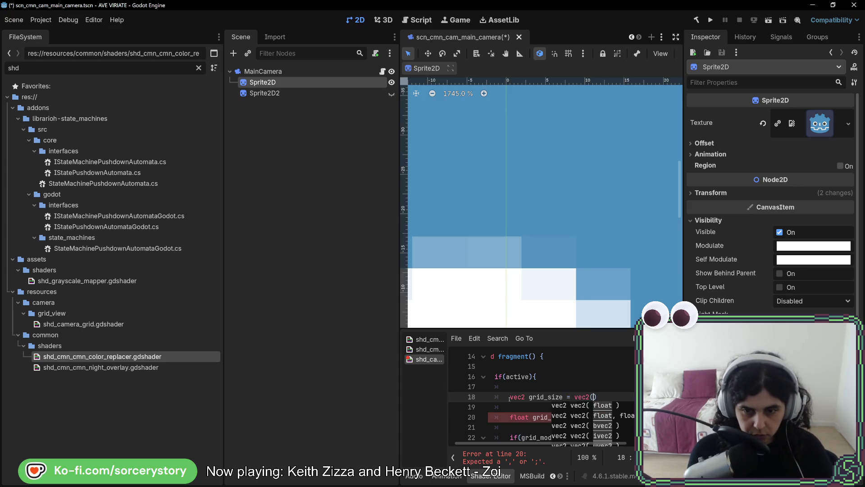
pyautogui.write('.6')
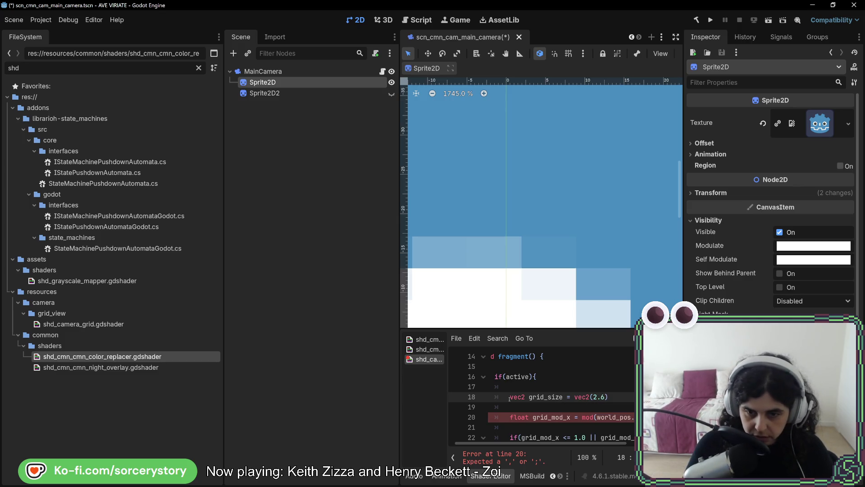
pyautogui.press('BackSpace')
pyautogui.press('BackSpace')
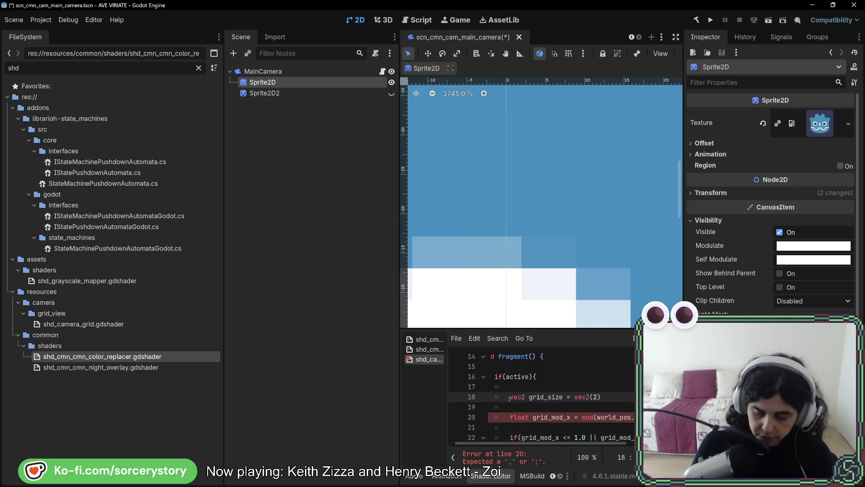
pyautogui.write('56.0,')
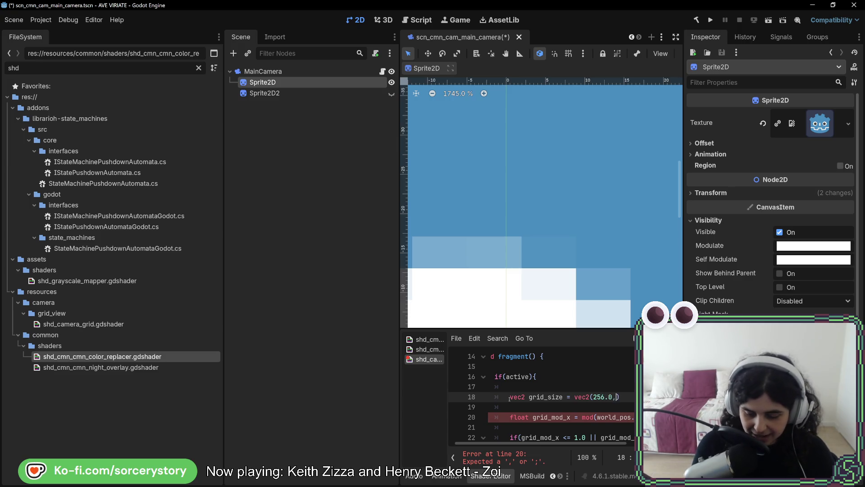
pyautogui.write(' 256.')
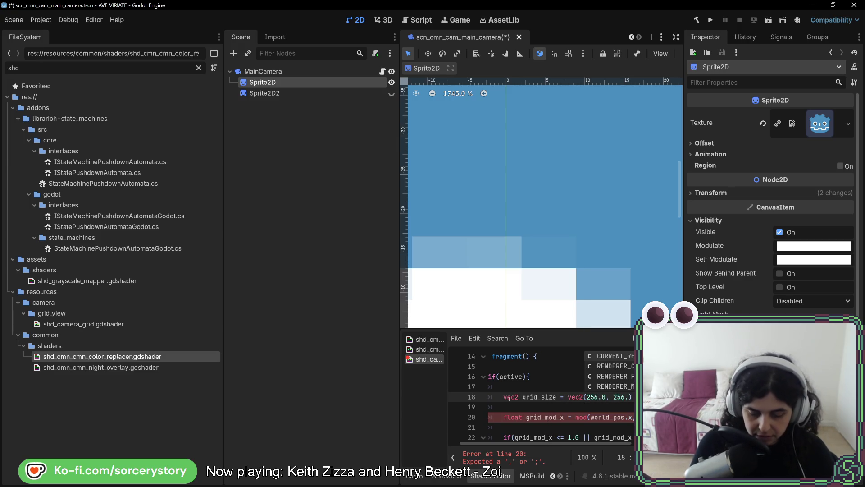
pyautogui.write('0);')
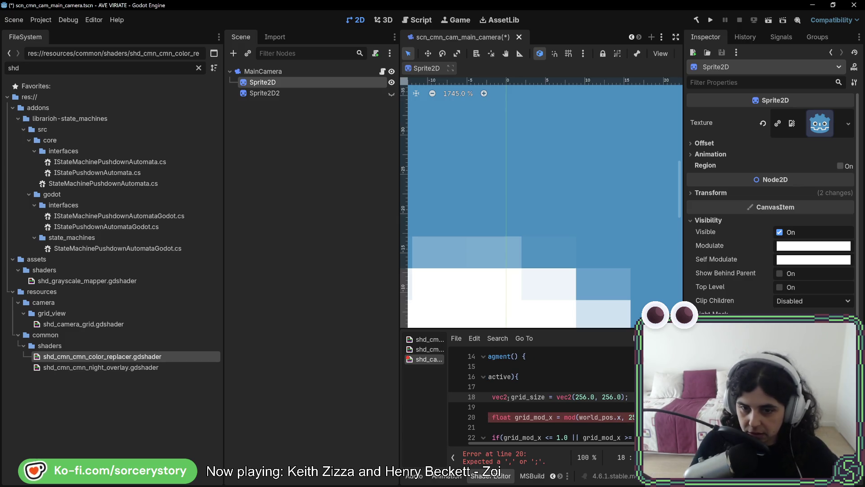
pyautogui.doubleClick(537, 397)
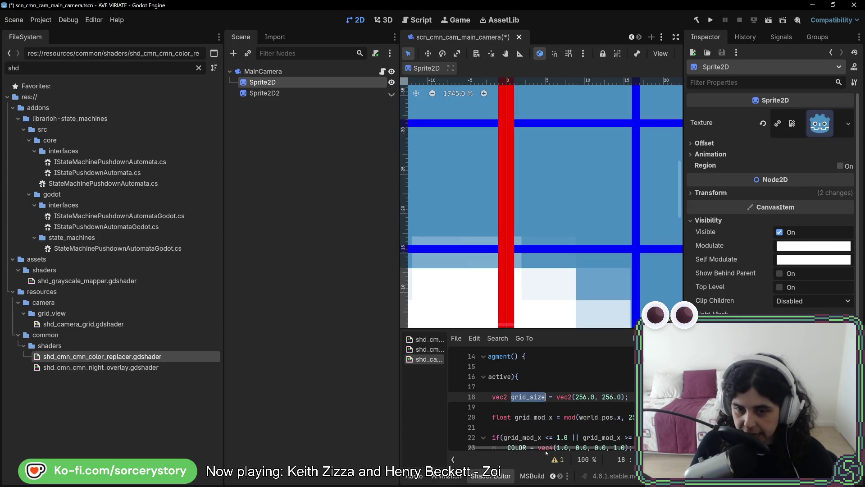
# Replace the hardcoded 256.0 in the grid_mod_x calculation with grid_size.x
pyautogui.hscroll(2, 563, 406)
pyautogui.doubleClick(594, 417)
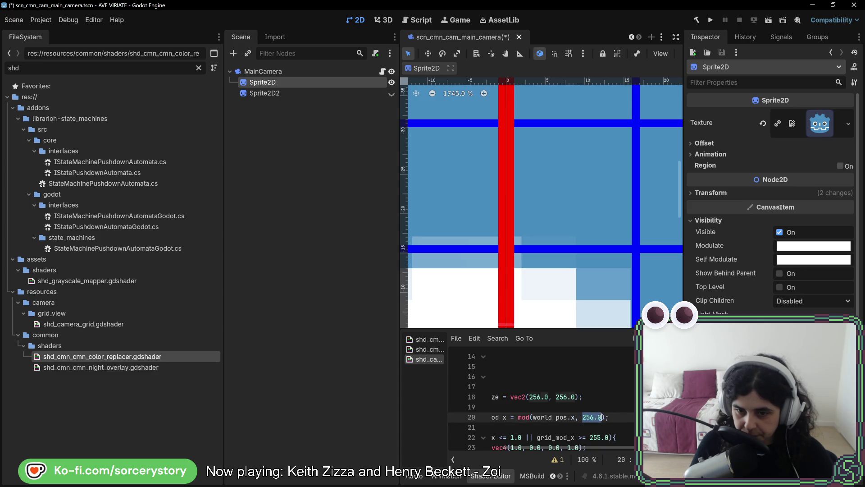
pyautogui.write('grid_size.x')
pyautogui.press('Delete')
pyautogui.press('Delete')
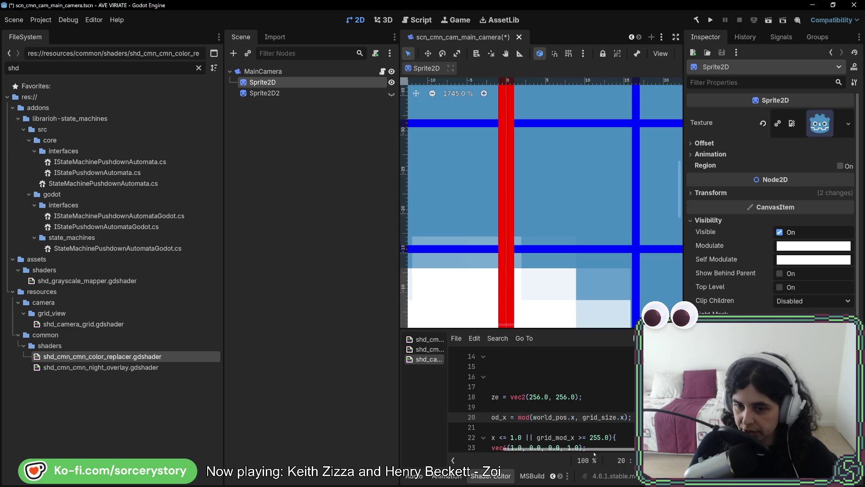
# Replace 255 in the upper edge test with grid_size-1.0
pyautogui.moveTo(594, 453); pyautogui.dragTo(570, 453)
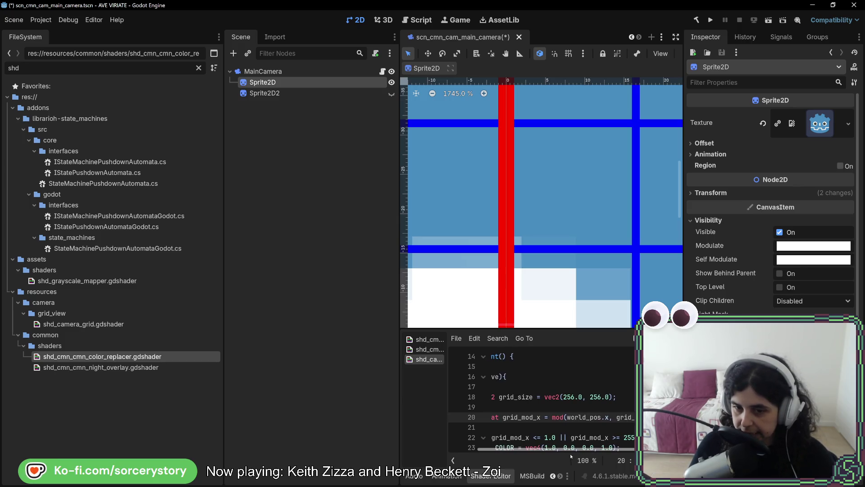
pyautogui.hscroll(2, 586, 435)
pyautogui.doubleClick(597, 437)
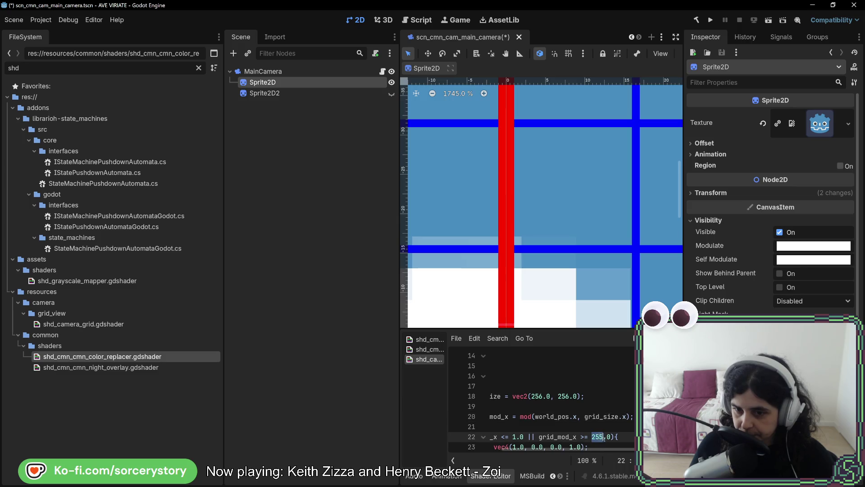
pyautogui.write('grid_size-1')
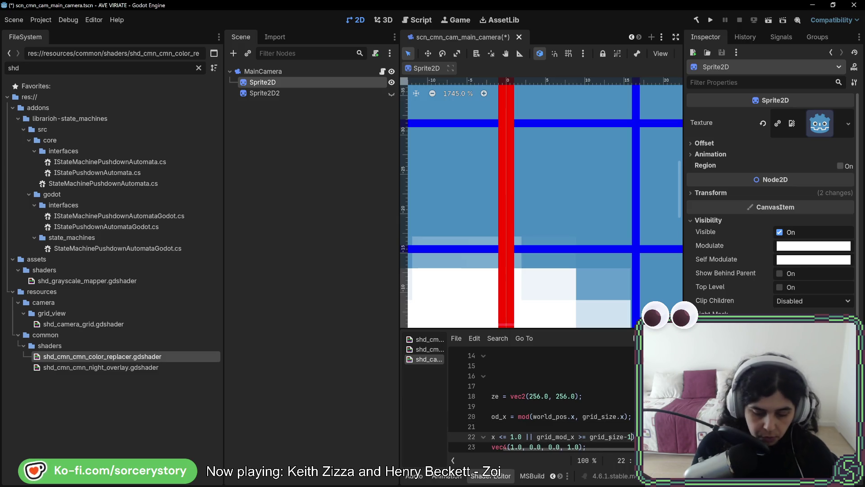
pyautogui.write('.0')
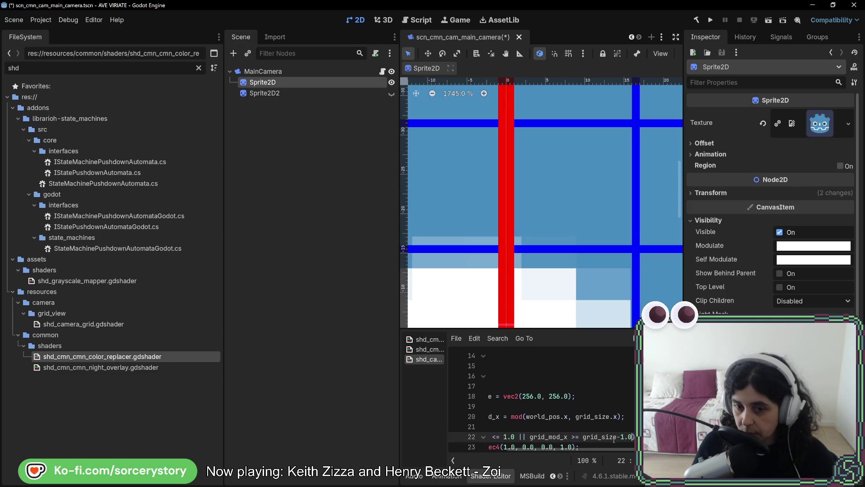
# Start a new float variable line below the grid_size declaration
pyautogui.hscroll(-3, 586, 419)
pyautogui.click(560, 407)
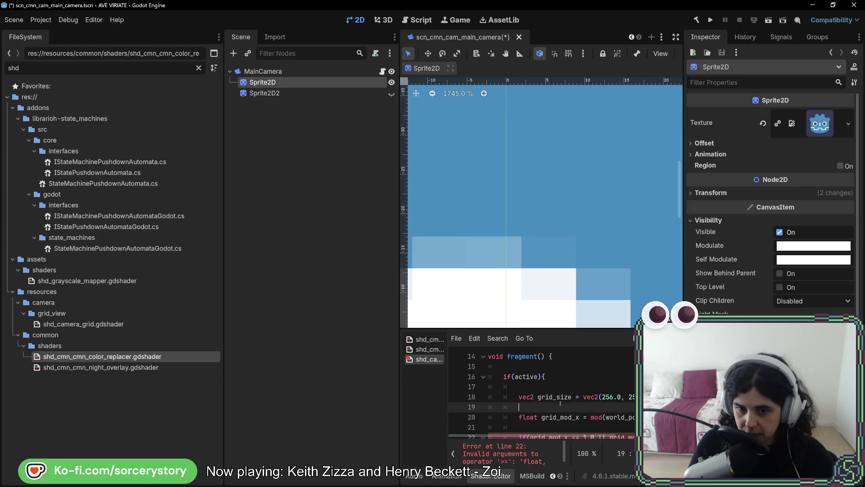
pyautogui.press('Return')
pyautogui.press('Return')
pyautogui.press('Up')
pyautogui.write('float')
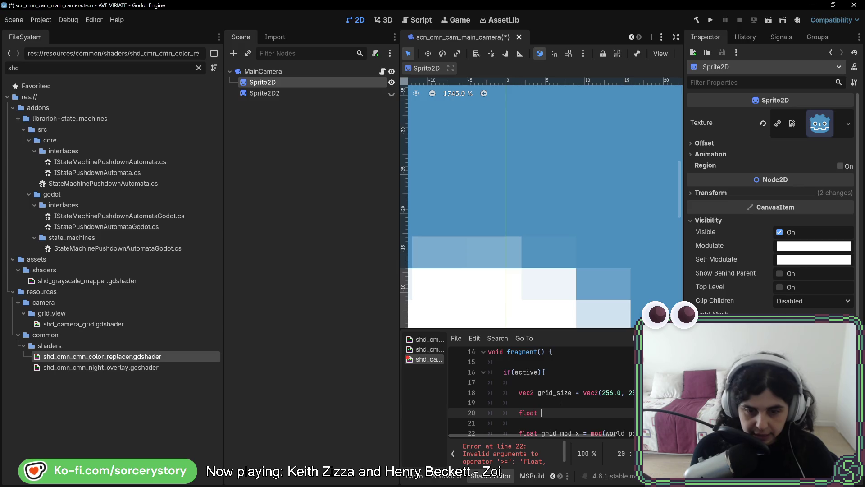
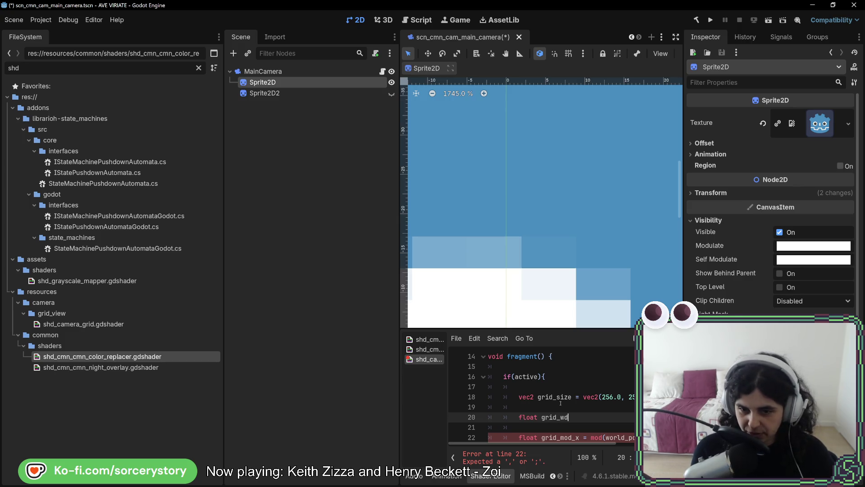
# Fix the declaration to 'float grid_width = 1.0;' and copy the grid_width name
pyautogui.press('BackSpace')
pyautogui.write('i')
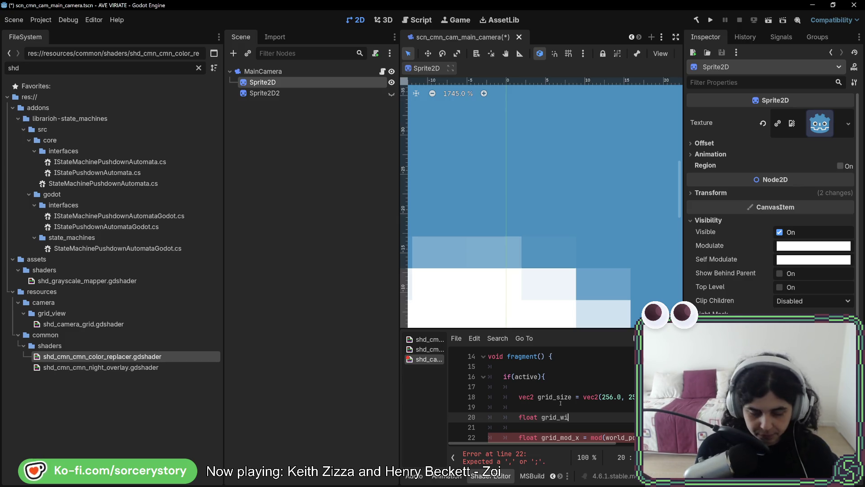
pyautogui.write('dth?')
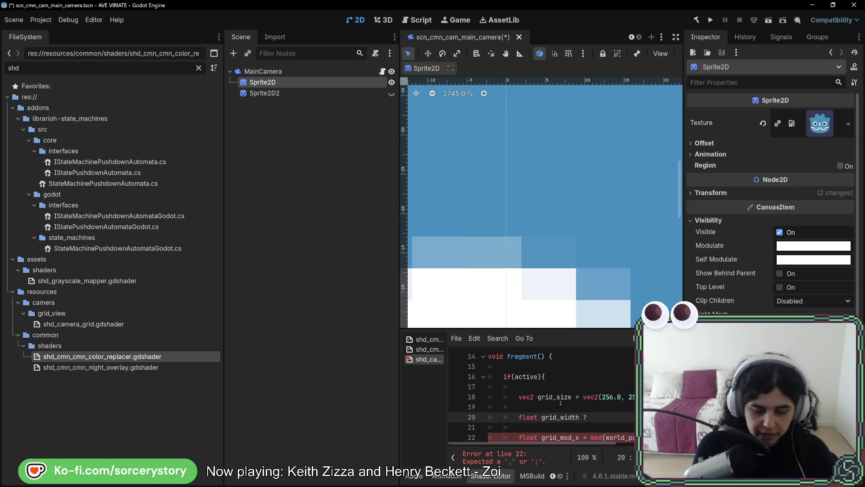
pyautogui.press('BackSpace')
pyautogui.write('= 1.')
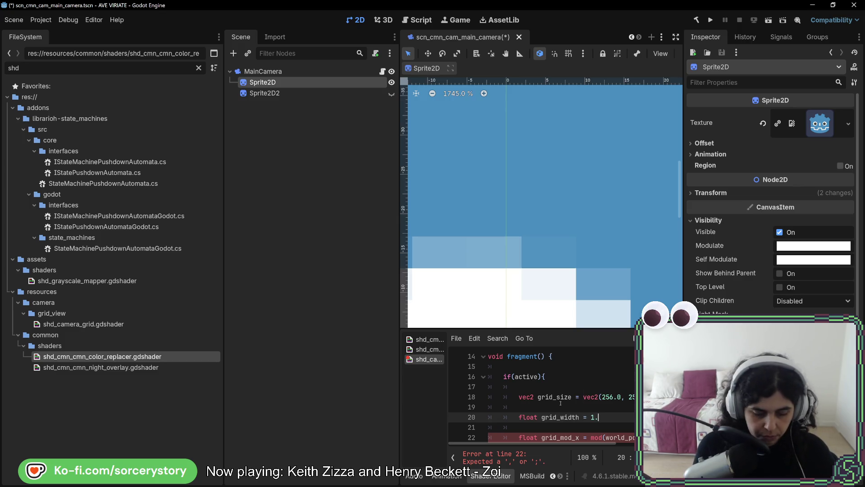
pyautogui.write('0;')
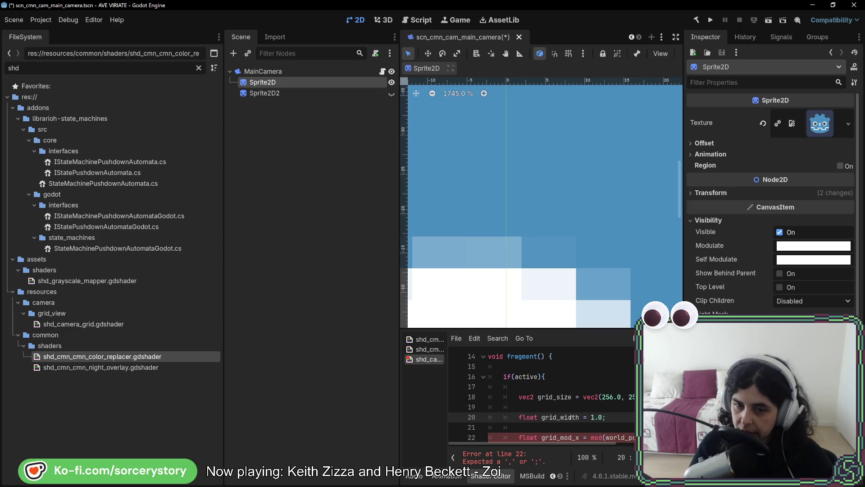
pyautogui.doubleClick(560, 417)
# Replace both hardcoded thresholds in line 24's if condition with grid_width
pyautogui.scroll(-2, 564, 424)
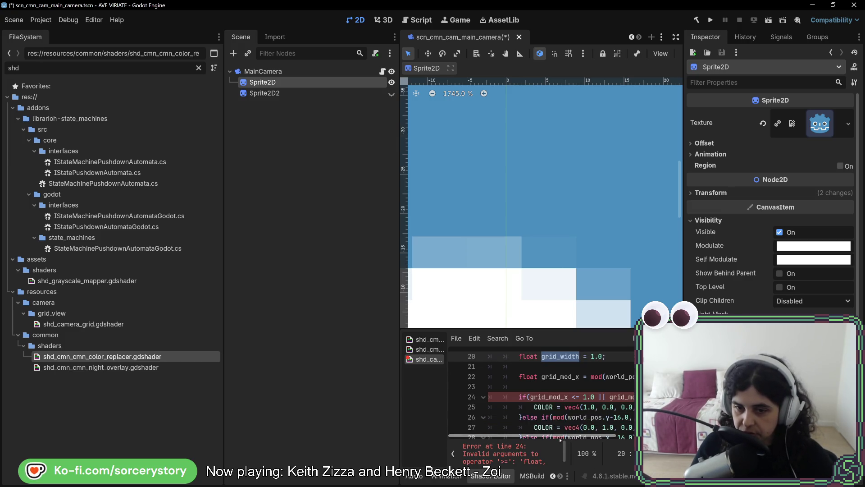
pyautogui.hscroll(2, 564, 406)
pyautogui.doubleClick(560, 397)
pyautogui.write('grid_width')
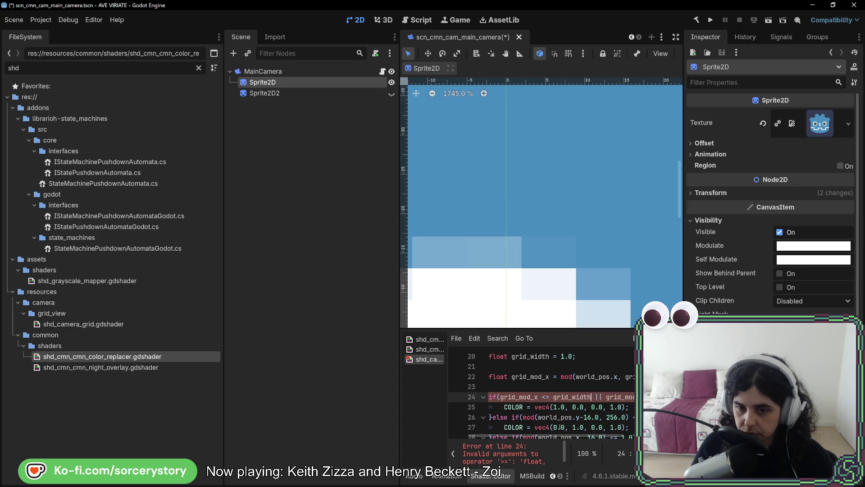
pyautogui.hscroll(2, 602, 434)
pyautogui.hscroll(2, 602, 434)
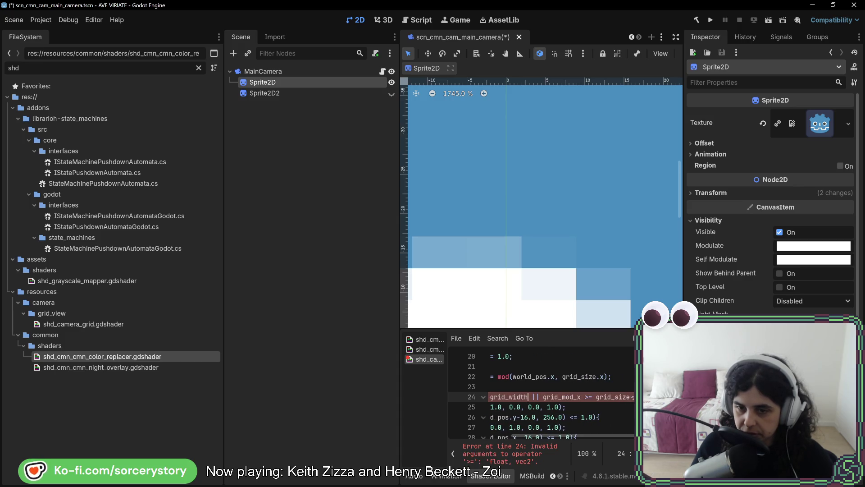
pyautogui.doubleClick(624, 396)
pyautogui.write('grid_width')
pyautogui.hscroll(-4, 558, 437)
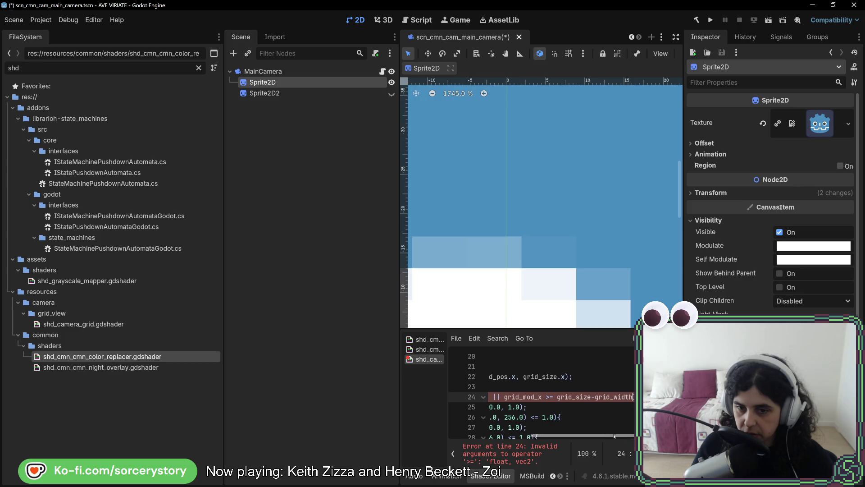
pyautogui.hscroll(-3, 558, 442)
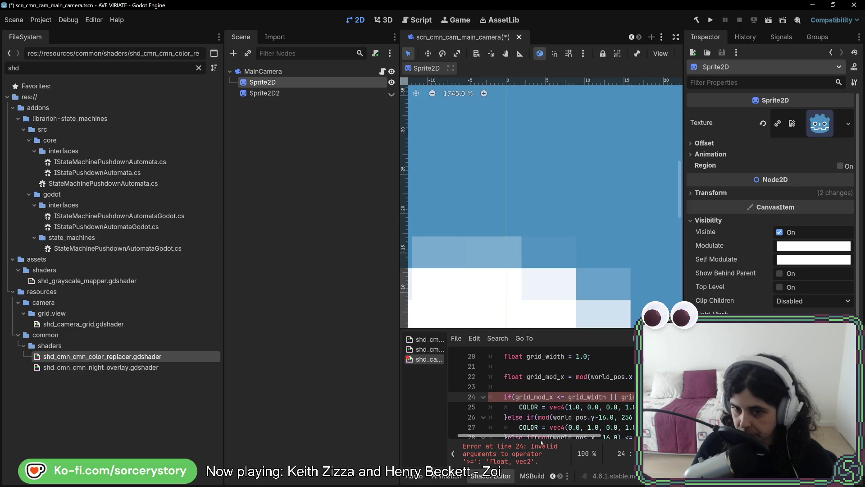
pyautogui.hscroll(2, 552, 439)
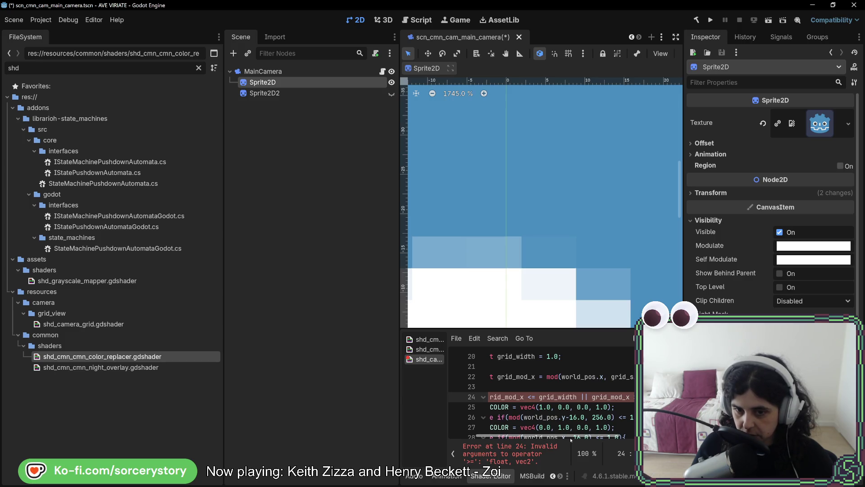
pyautogui.hscroll(3, 571, 440)
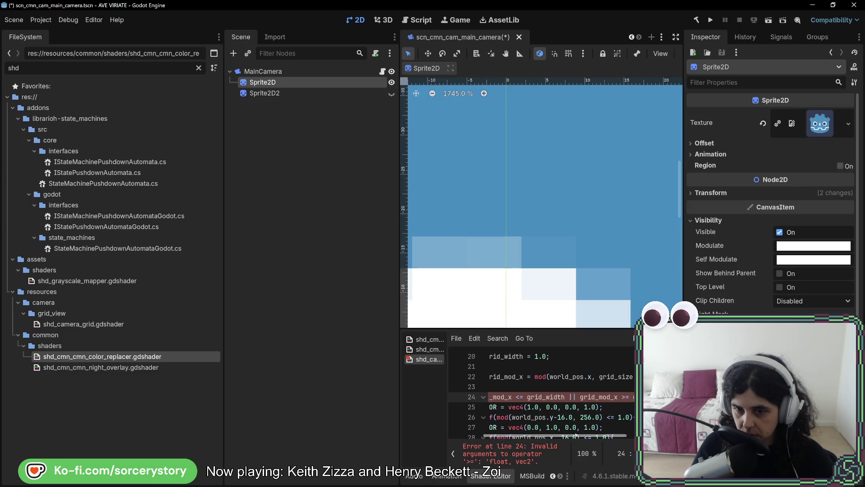
pyautogui.hscroll(-2, 544, 386)
pyautogui.scroll(1, 543, 386)
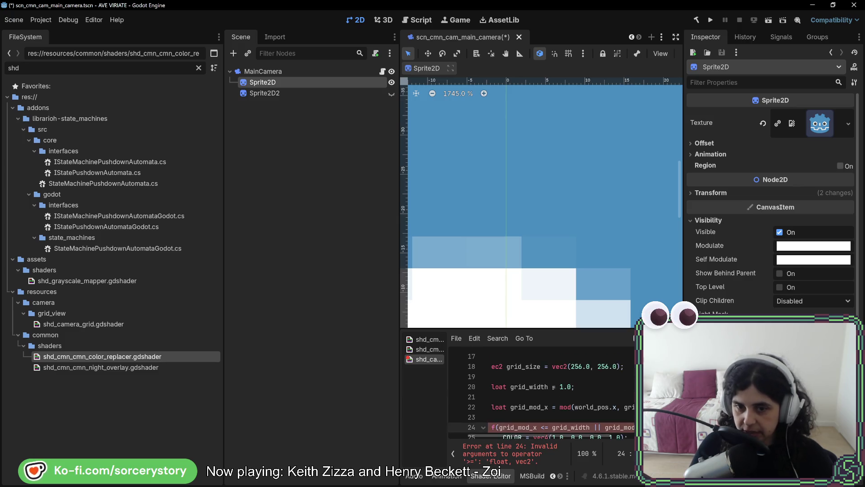
pyautogui.scroll(3, 554, 387)
pyautogui.moveTo(625, 396); pyautogui.dragTo(625, 390)
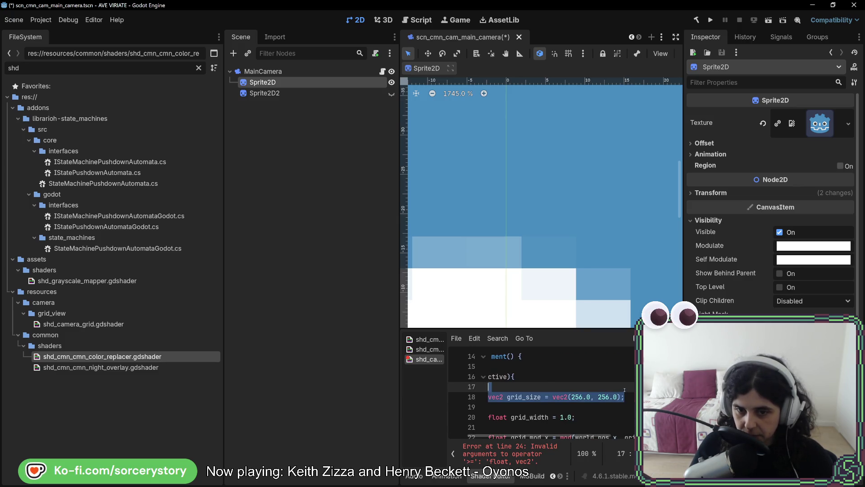
# Duplicate the grid_size line into a grid_offset vector of (0, -16)
pyautogui.hotkey('ctrl', 'shift', 'd')
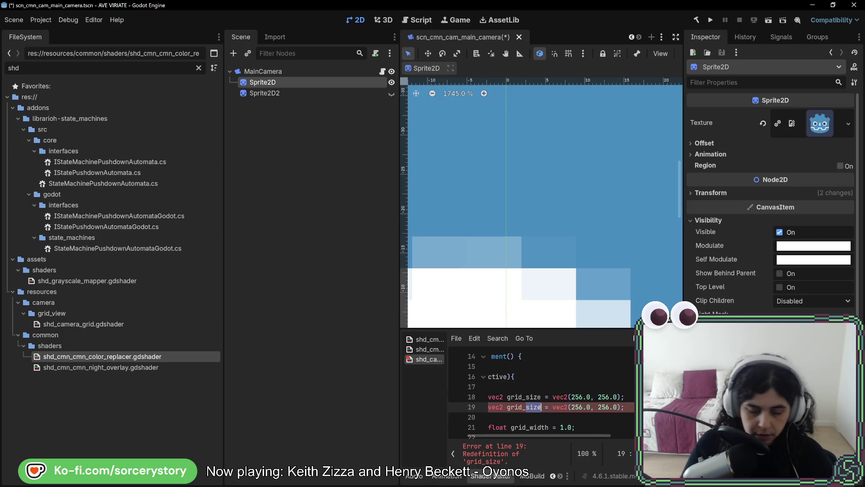
pyautogui.write('offset')
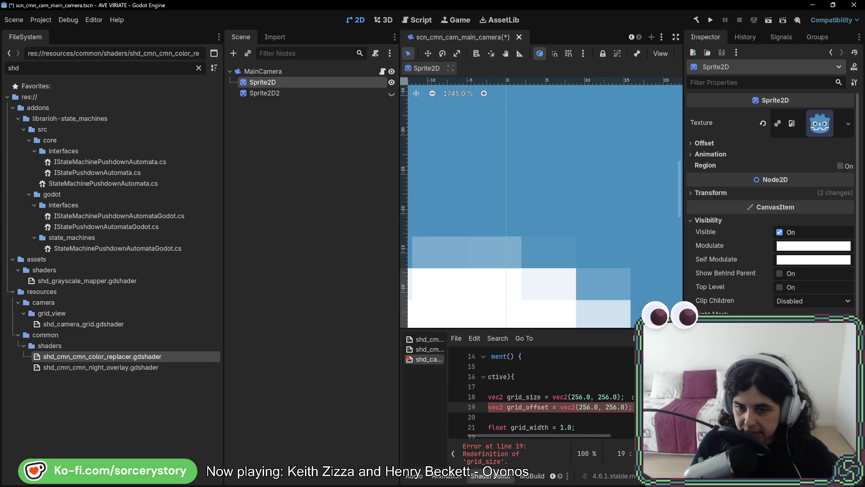
pyautogui.doubleClick(585, 406)
pyautogui.write('0')
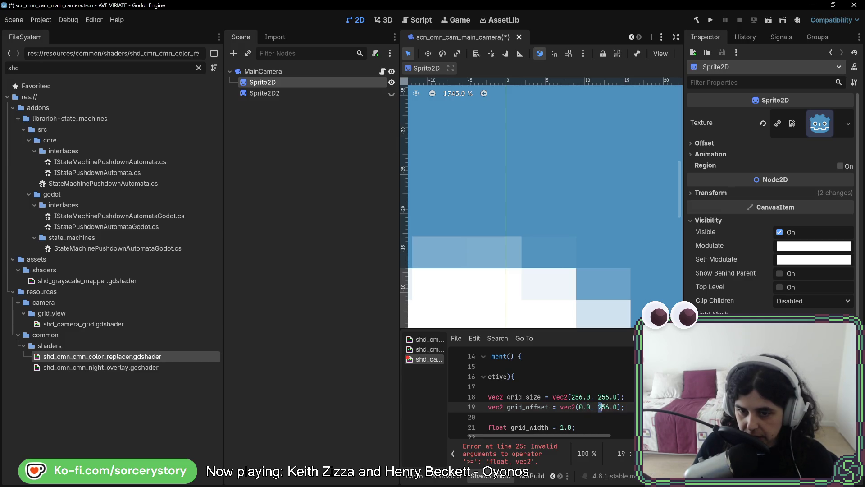
pyautogui.doubleClick(603, 407)
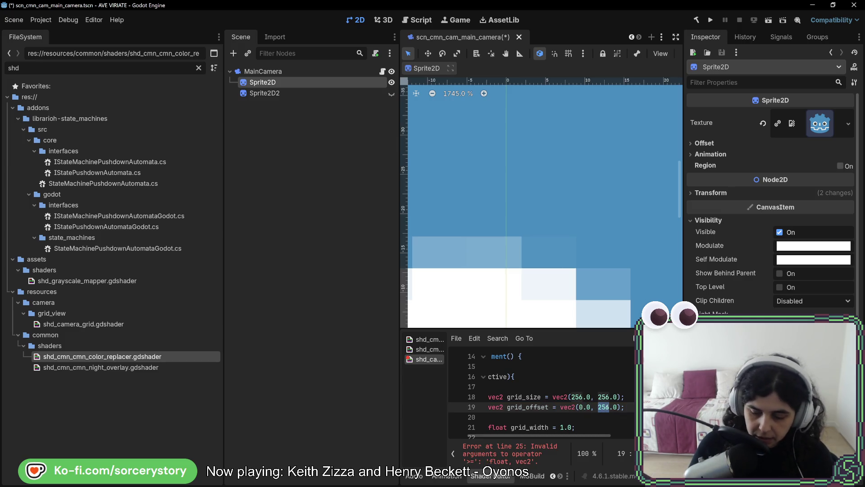
pyautogui.write('-16')
# Add +grid_offset to the grid_width threshold and insert grid_offset.x on line 25
pyautogui.moveTo(575, 437); pyautogui.dragTo(562, 438)
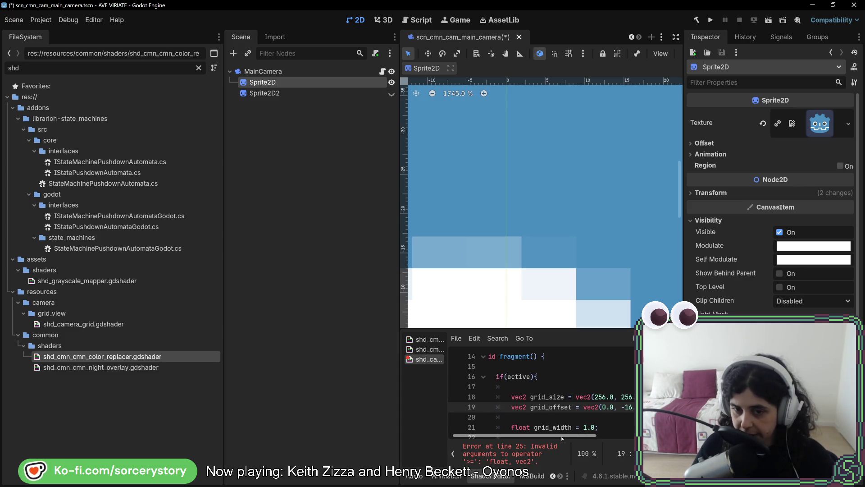
pyautogui.scroll(-5, 576, 423)
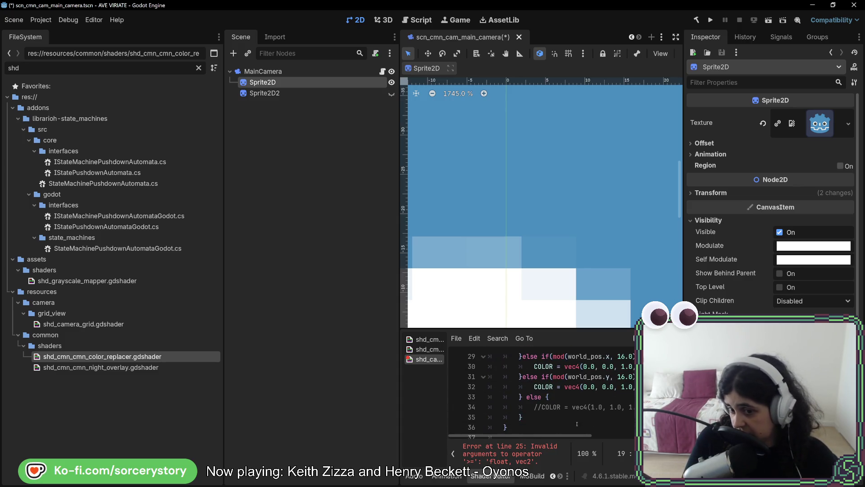
pyautogui.scroll(2, 577, 423)
pyautogui.moveTo(577, 436); pyautogui.dragTo(615, 436)
pyautogui.click(541, 376)
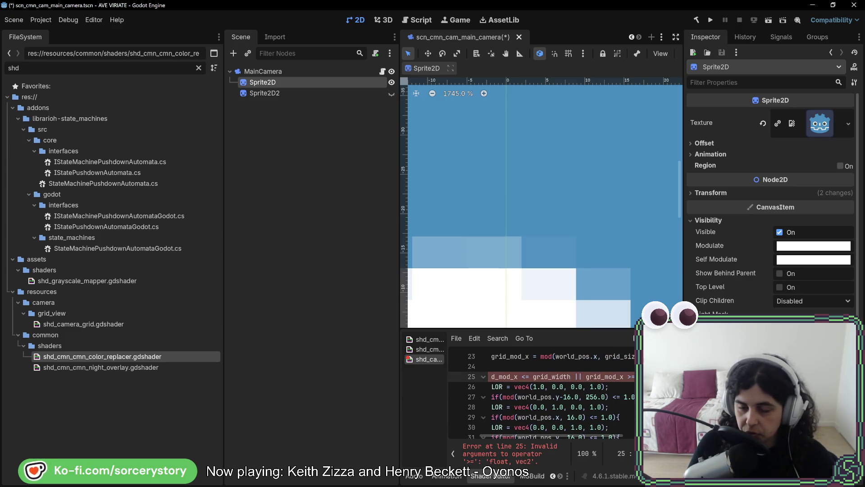
pyautogui.write('+grid_offset.')
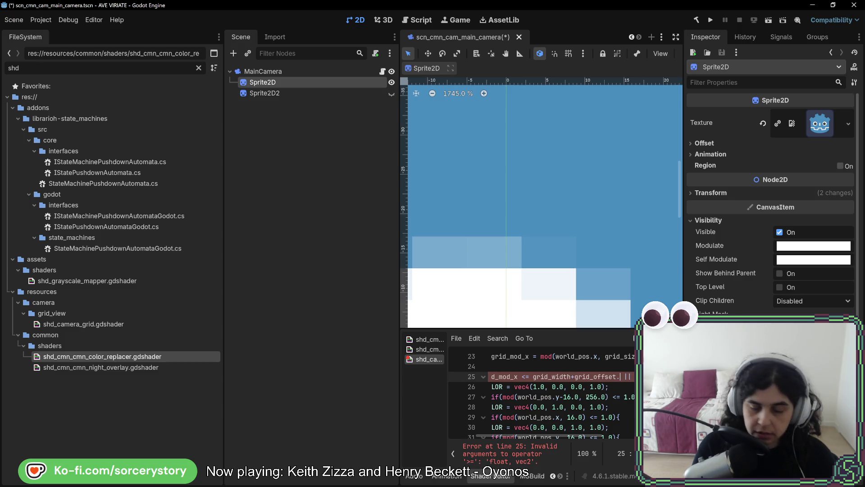
pyautogui.hscroll(5, 618, 383)
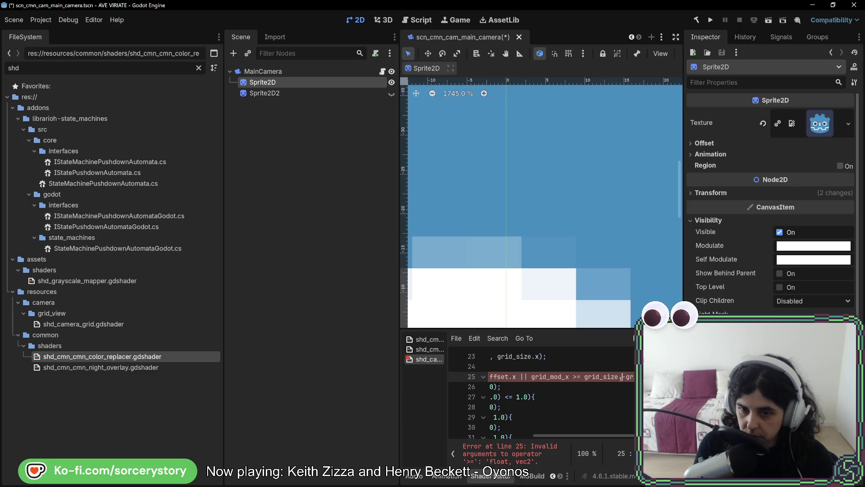
pyautogui.write('grid_offset.x-g')
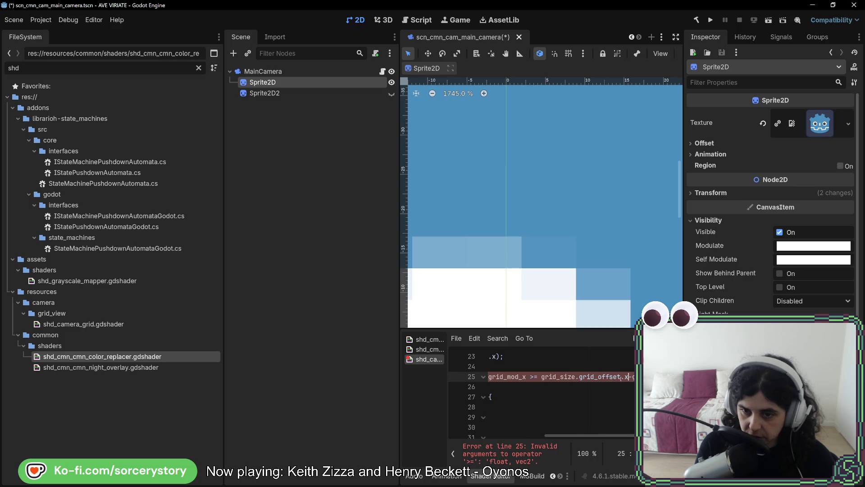
pyautogui.moveTo(620, 435)
pyautogui.mouseDown()
pyautogui.moveTo(547, 438)
pyautogui.moveTo(640, 437)
pyautogui.mouseUp()
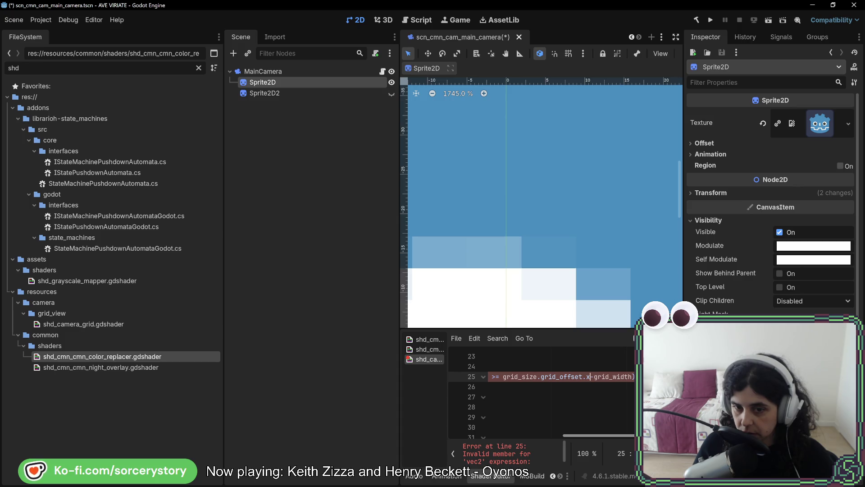
pyautogui.write('-')
pyautogui.write('*')
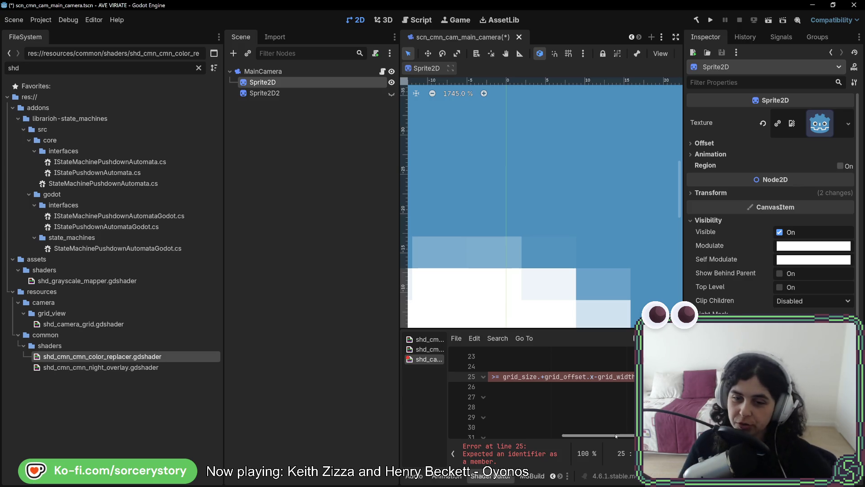
pyautogui.moveTo(616, 436); pyautogui.dragTo(528, 437)
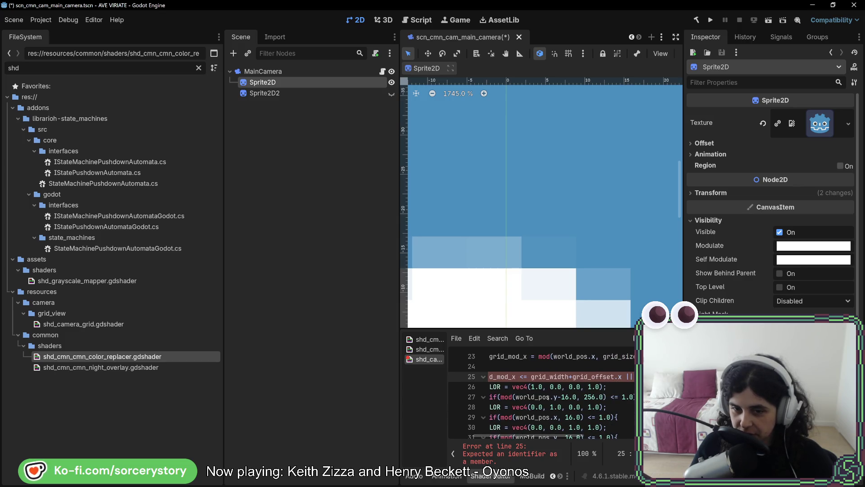
# Replace the -16.0 y offset on line 27 with grid_offset.y
pyautogui.moveTo(558, 398); pyautogui.dragTo(569, 397)
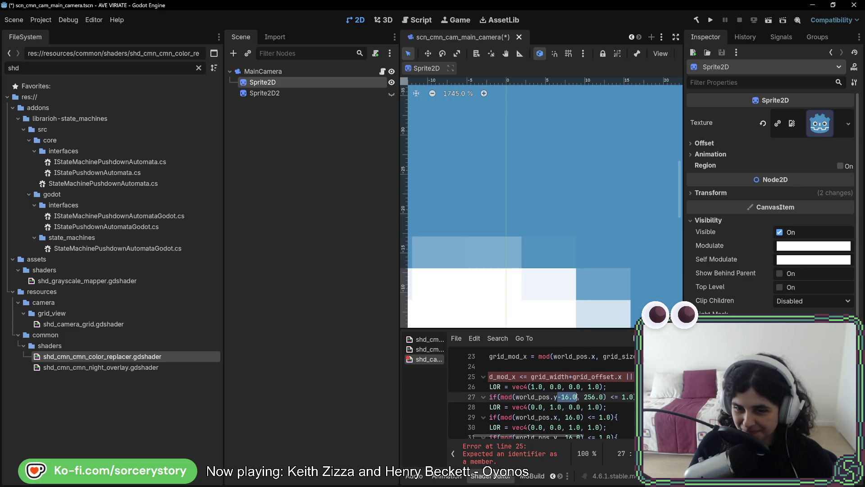
pyautogui.write('+')
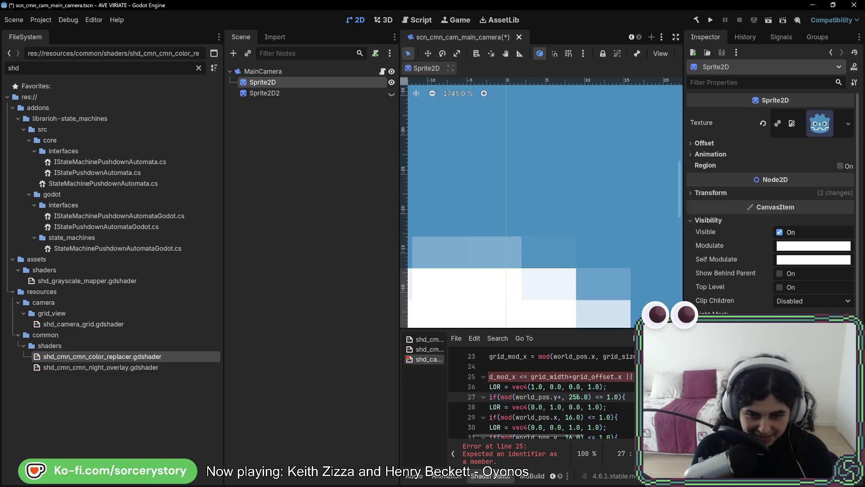
pyautogui.write('gr')
pyautogui.write('d_pos')
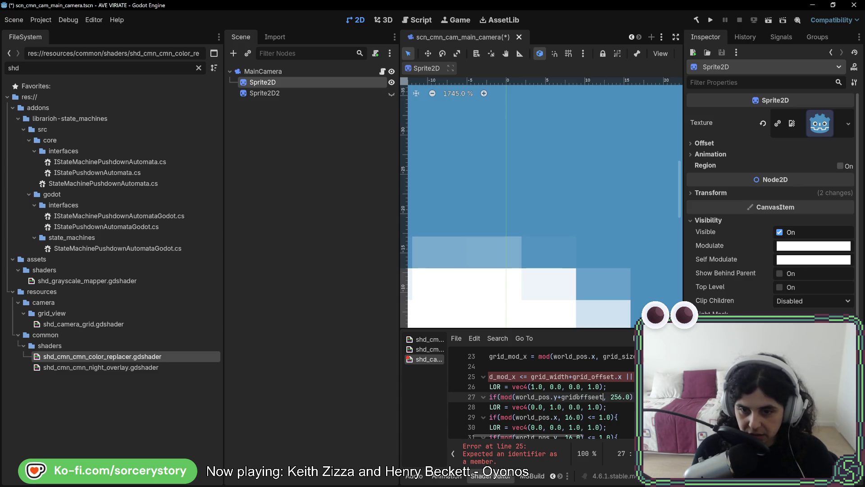
pyautogui.write('.y')
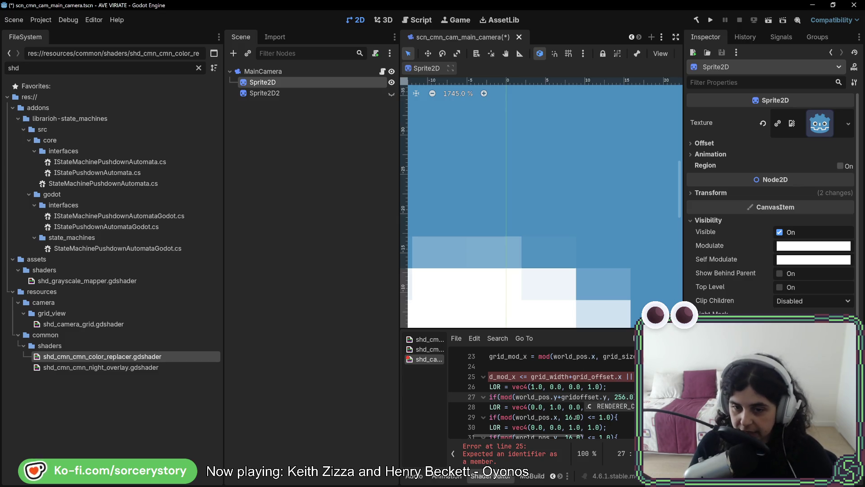
pyautogui.scroll(2, 563, 405)
pyautogui.click(555, 422)
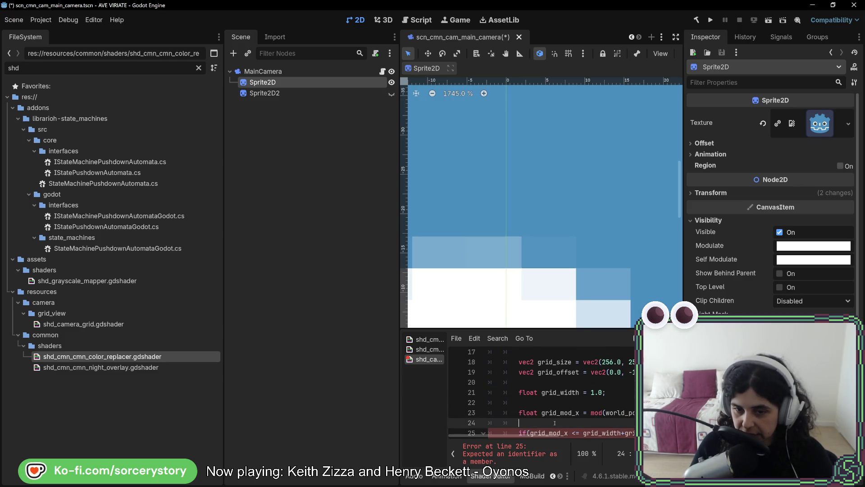
# Add a grid_mod_y line reusing grid_mod_x's mod expression with the y components
pyautogui.press('Return')
pyautogui.click(538, 412)
pyautogui.write('float g')
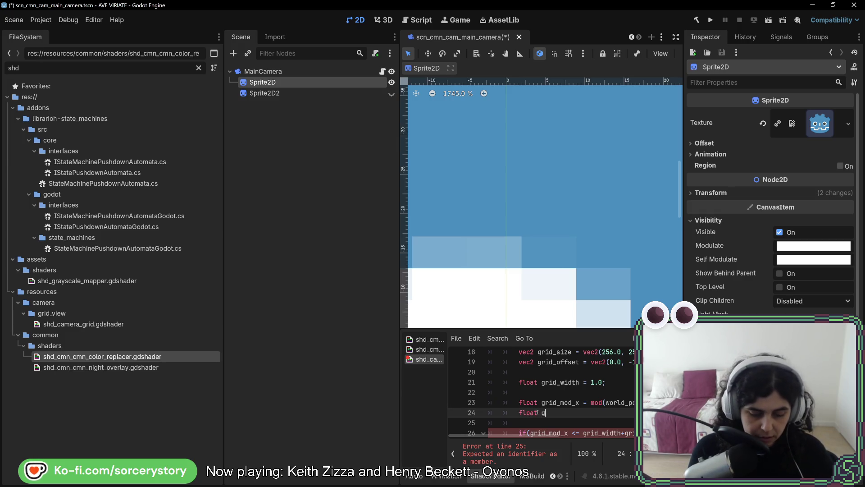
pyautogui.write('rid_mod_y')
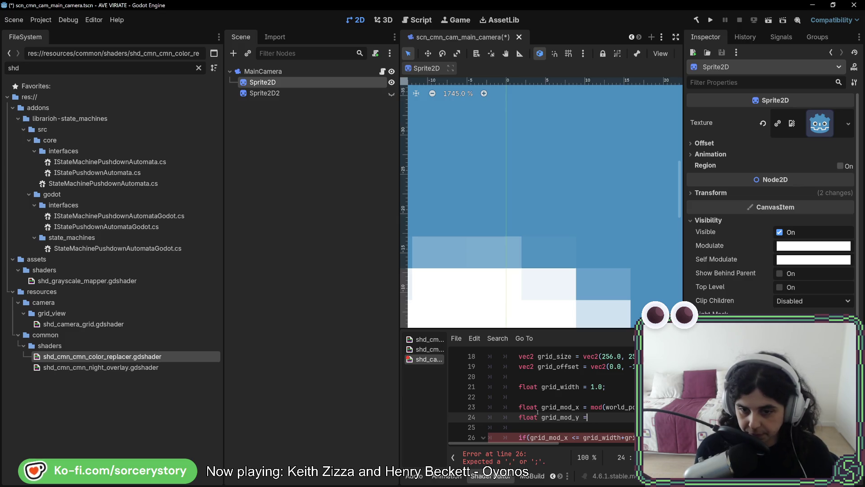
pyautogui.write(' =')
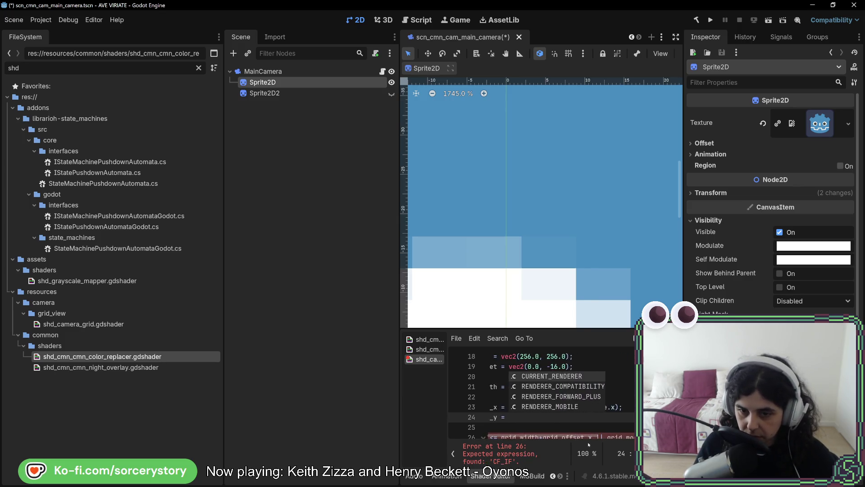
pyautogui.click(593, 419)
pyautogui.click(619, 402)
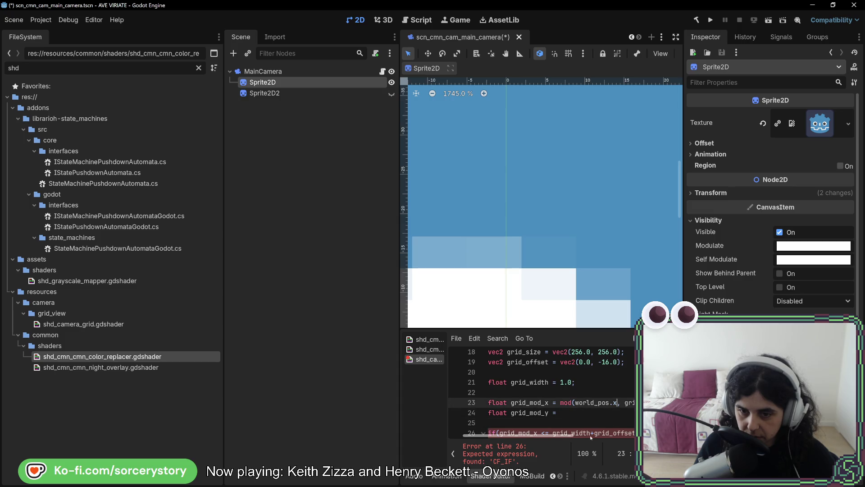
pyautogui.hscroll(3, 596, 434)
pyautogui.hscroll(-2, 595, 434)
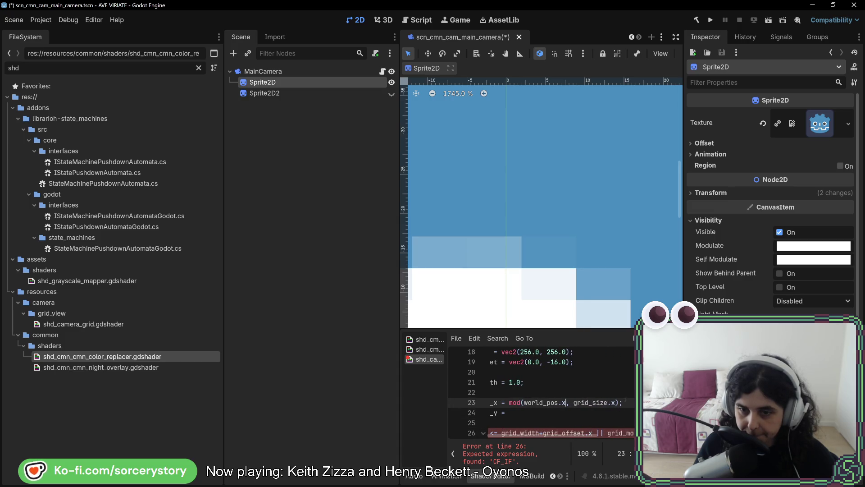
pyautogui.moveTo(624, 402); pyautogui.dragTo(513, 403)
pyautogui.hotkey('ctrl', 'c')
pyautogui.click(512, 414)
pyautogui.hotkey('ctrl', 'v')
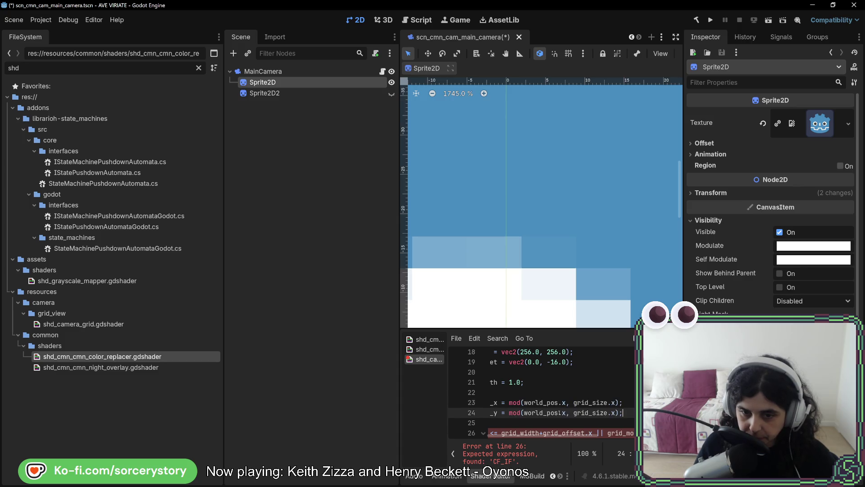
pyautogui.write('y')
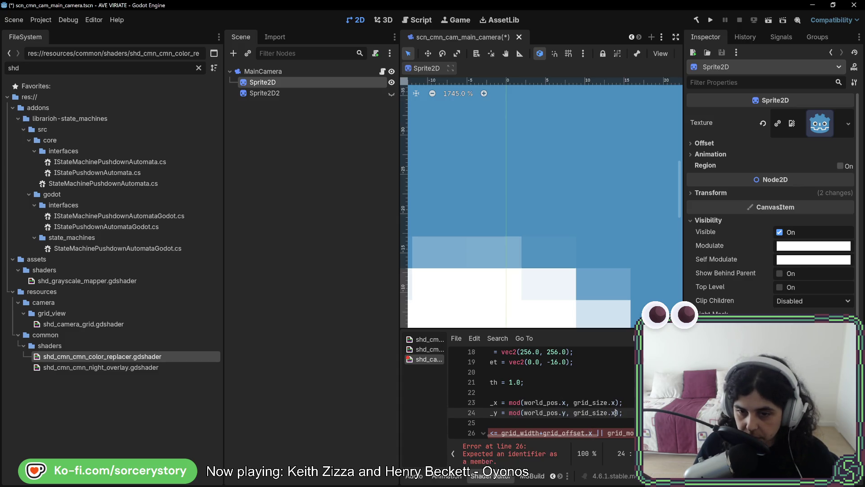
pyautogui.doubleClick(613, 413)
# Offset world_pos by grid_offset.x on line 23 and grid_offset.y on line 24
pyautogui.click(566, 402)
pyautogui.write('+gri')
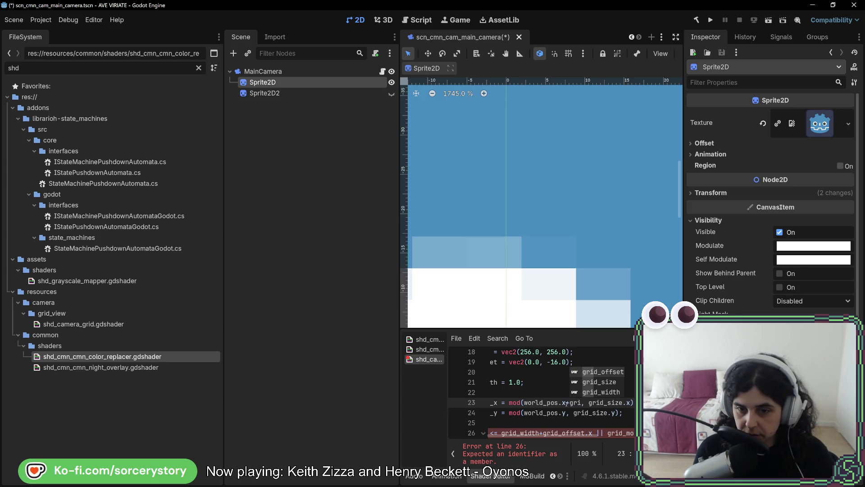
pyautogui.press('Return')
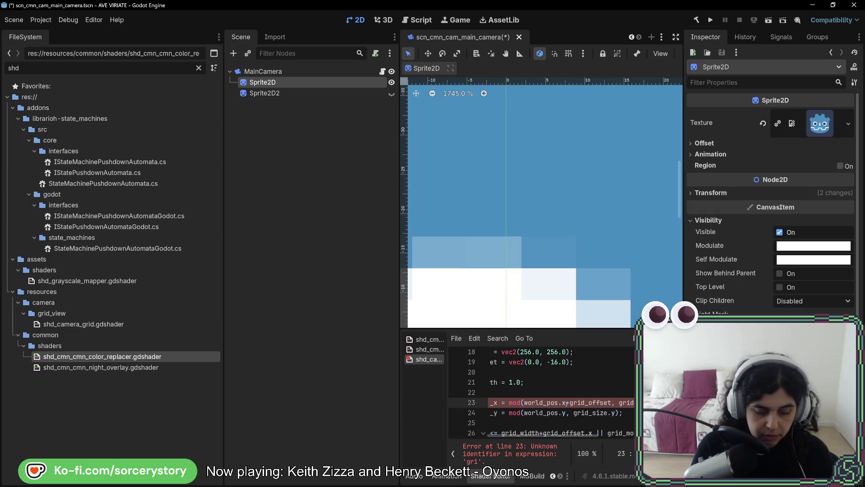
pyautogui.write('.x')
pyautogui.click(569, 412)
pyautogui.write('+gri')
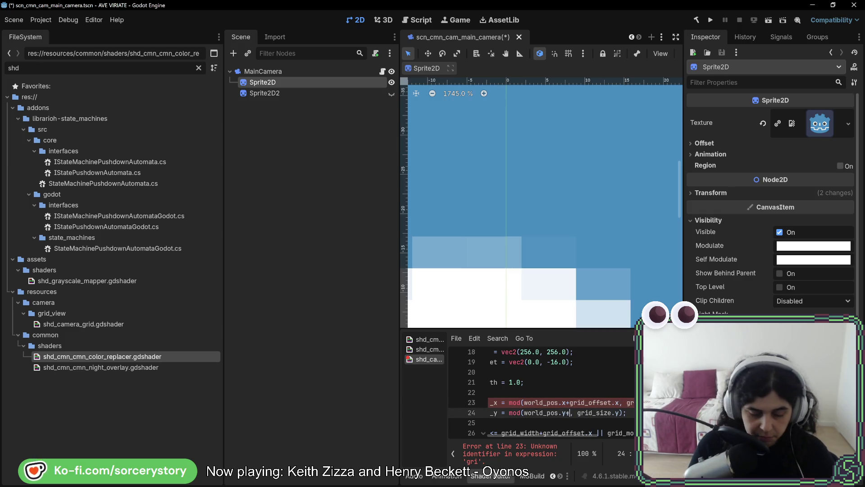
pyautogui.write('do')
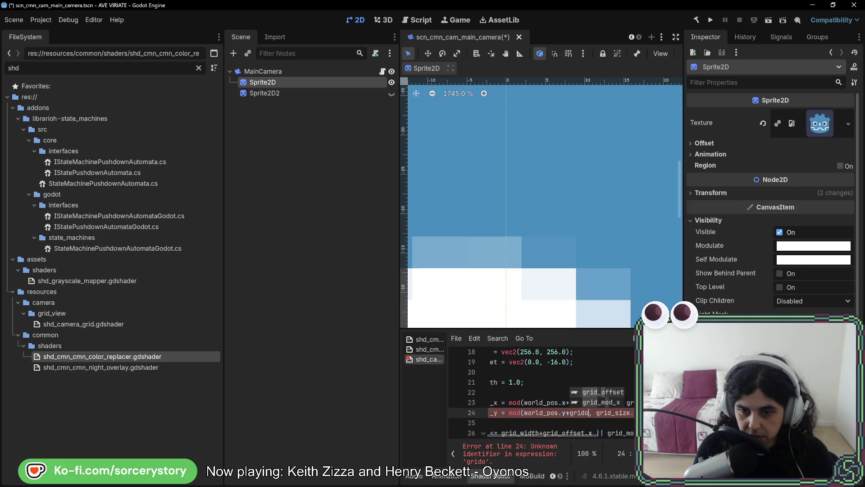
pyautogui.press('Return')
pyautogui.write('.')
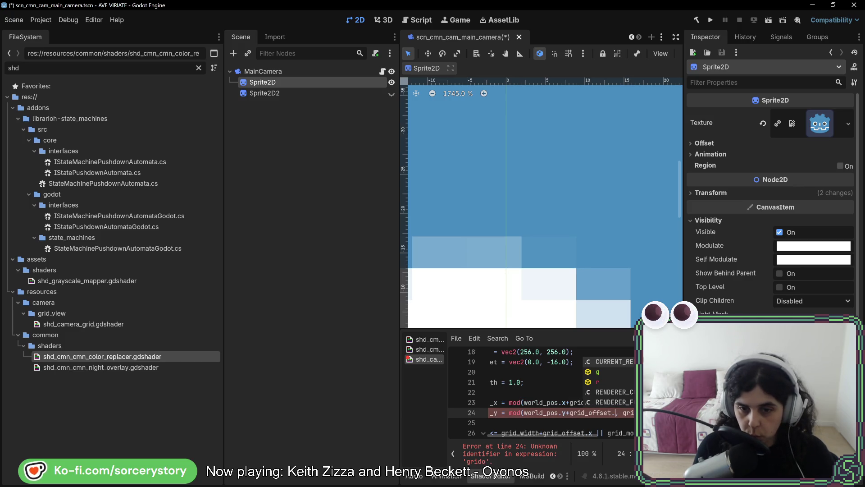
pyautogui.write('y')
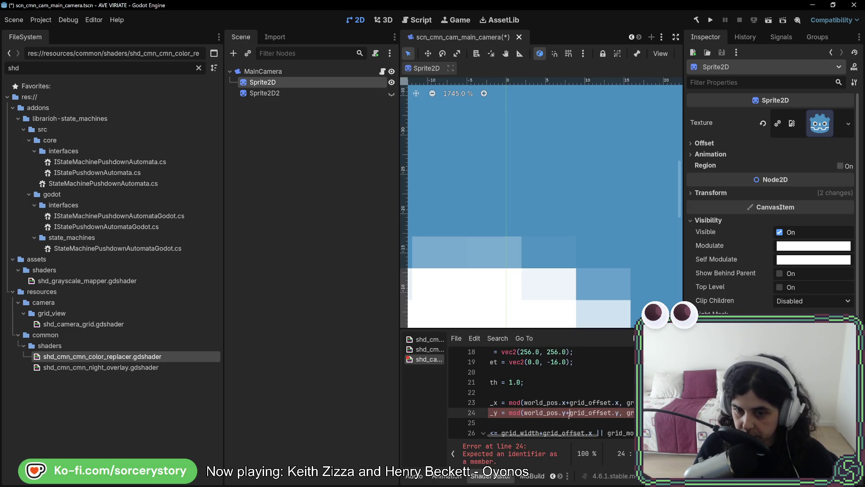
# Remove +grid_offset.x from line 26's condition so it tests grid_mod_x against grid_width
pyautogui.scroll(-1, 567, 423)
pyautogui.moveTo(567, 434)
pyautogui.mouseDown()
pyautogui.moveTo(540, 439)
pyautogui.moveTo(561, 441)
pyautogui.mouseUp()
pyautogui.hscroll(1, 562, 442)
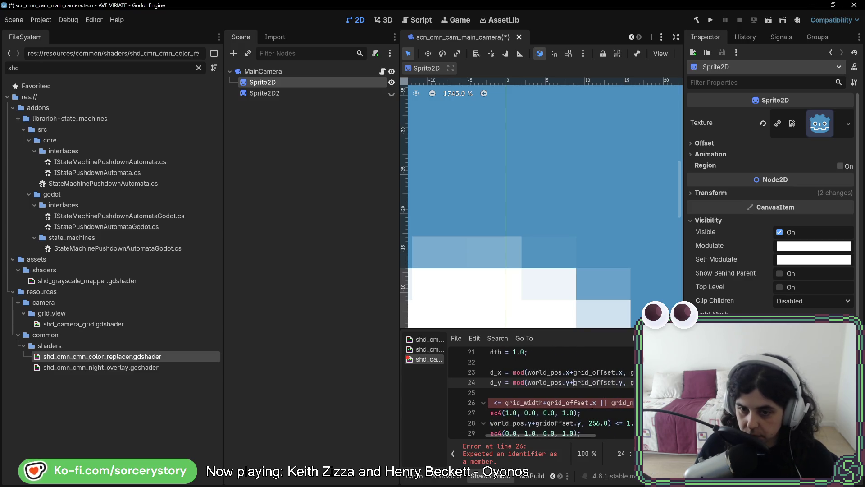
pyautogui.moveTo(596, 402); pyautogui.dragTo(547, 403)
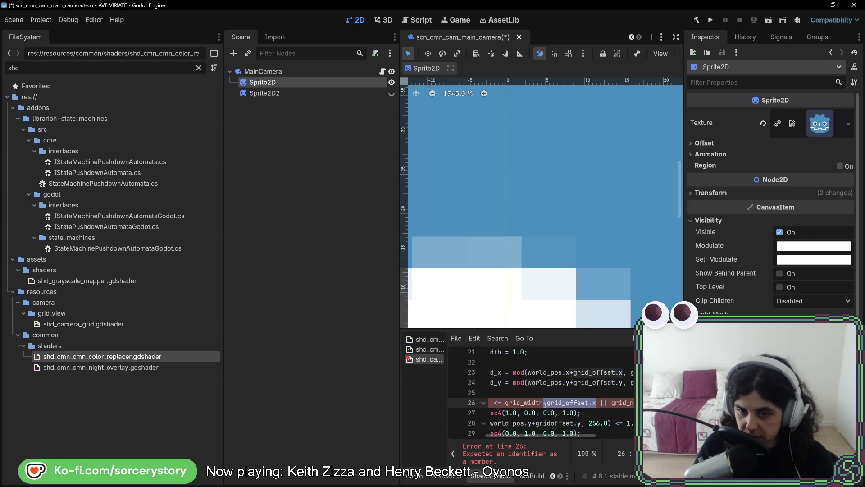
pyautogui.hscroll(5, 586, 403)
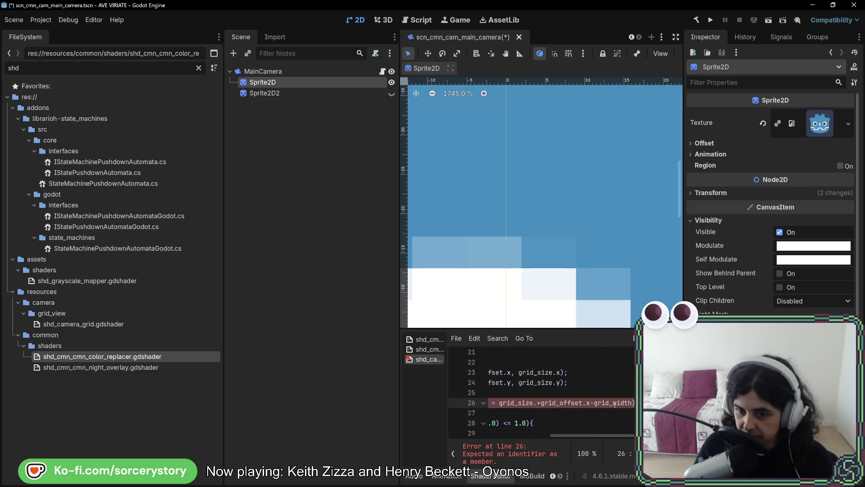
pyautogui.moveTo(592, 402); pyautogui.dragTo(539, 402)
pyautogui.press('BackSpace')
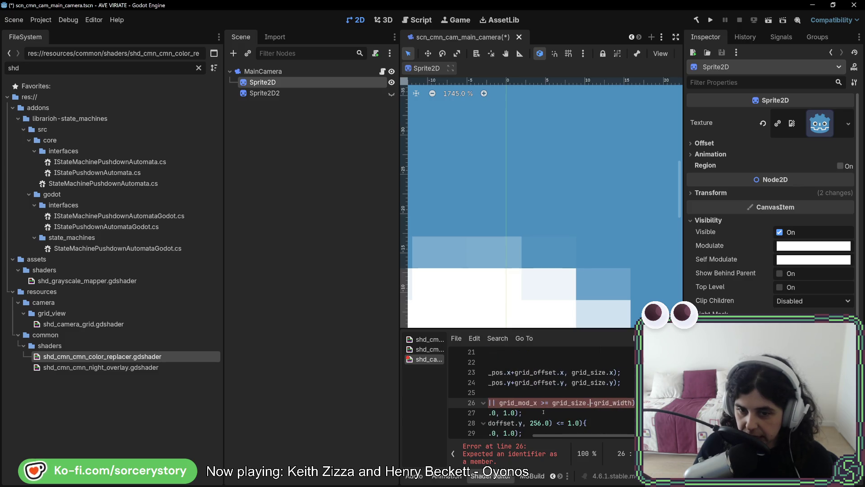
pyautogui.press('BackSpace')
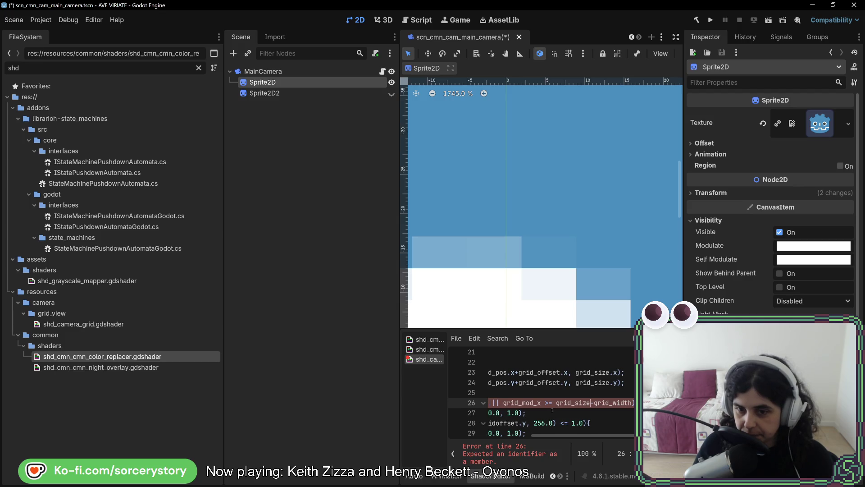
pyautogui.write('-')
pyautogui.moveTo(577, 437)
pyautogui.mouseDown()
pyautogui.moveTo(517, 435)
pyautogui.moveTo(527, 434)
pyautogui.mouseUp()
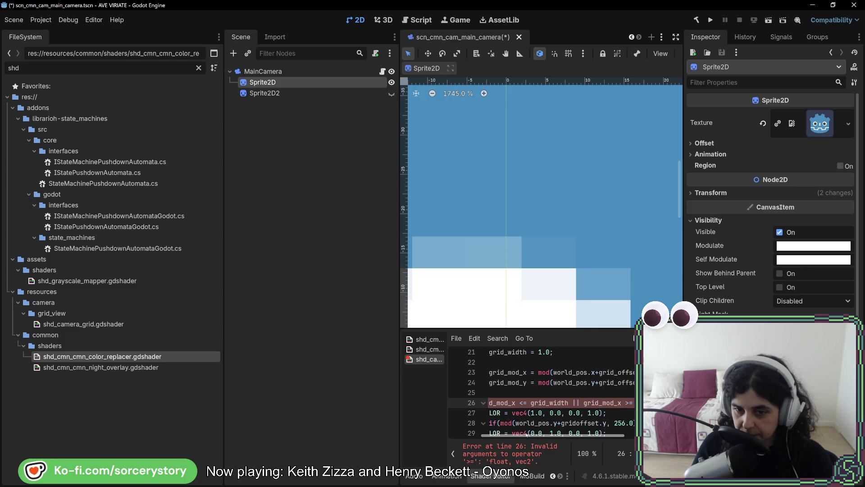
pyautogui.doubleClick(514, 382)
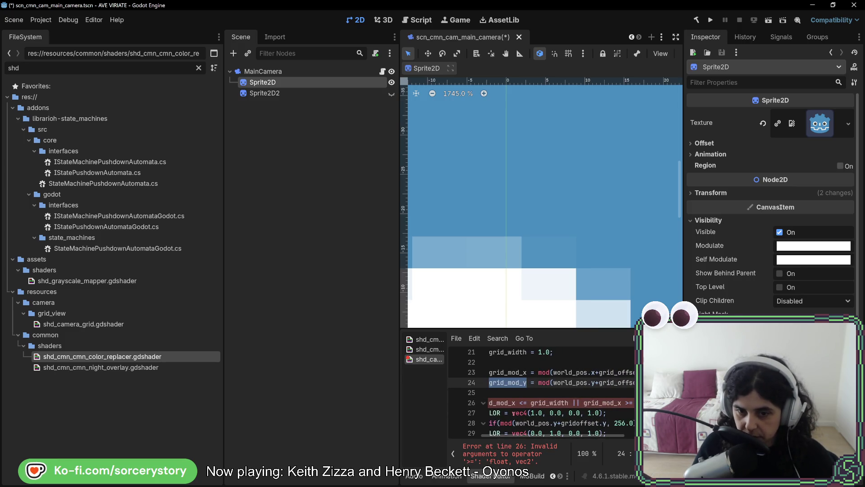
# Copy line 26's condition into line 28's else-if, switched to grid_mod_y
pyautogui.click(509, 402)
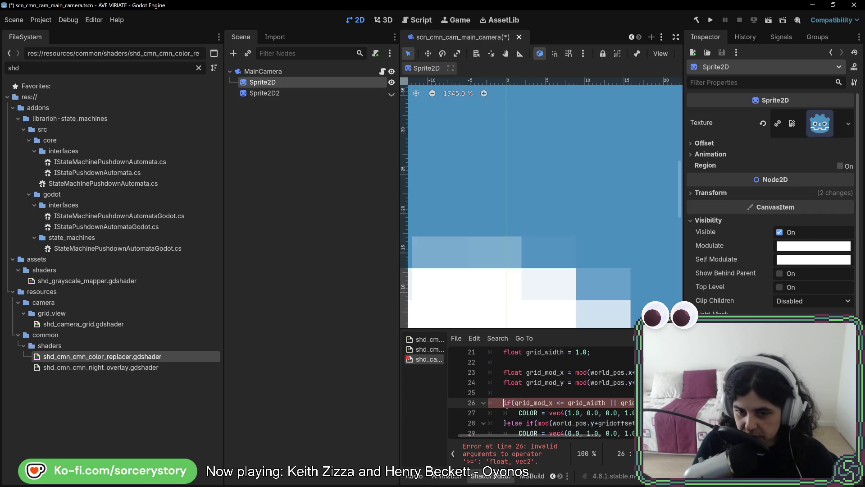
pyautogui.hotkey('shift', 'End')
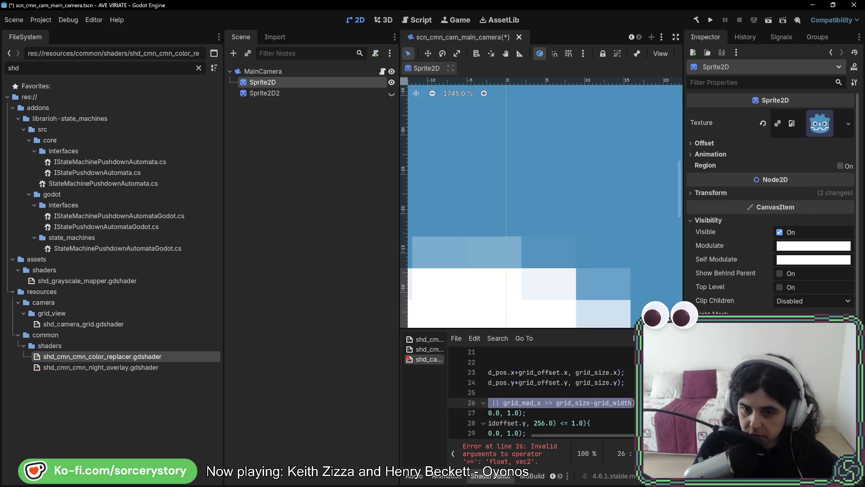
pyautogui.press('Down')
pyautogui.press('Down')
pyautogui.press('Down')
pyautogui.press('Up')
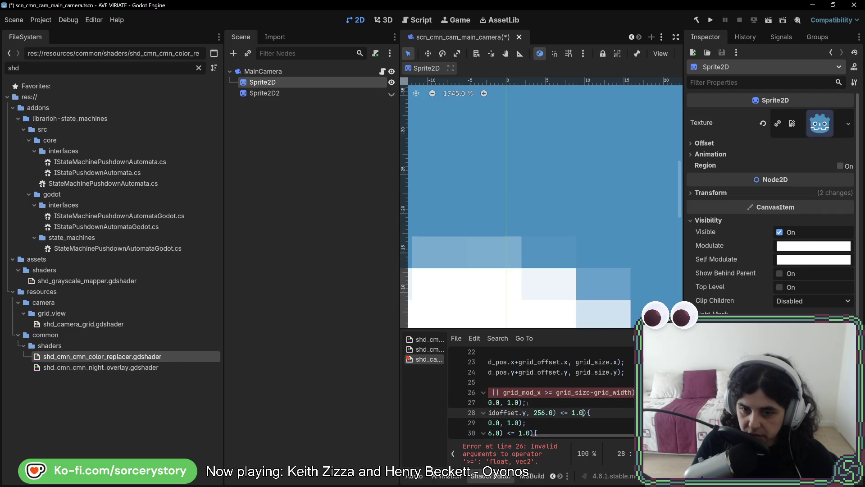
pyautogui.hotkey('shift', 'Home')
pyautogui.hotkey('shift', 'Right')
pyautogui.hotkey('shift', 'Right')
pyautogui.hotkey('shift', 'Right')
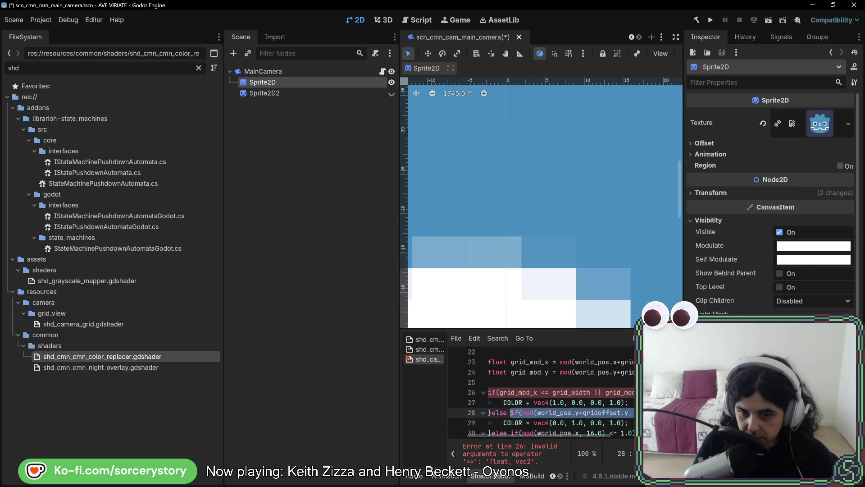
pyautogui.hotkey('ctrl', 'v')
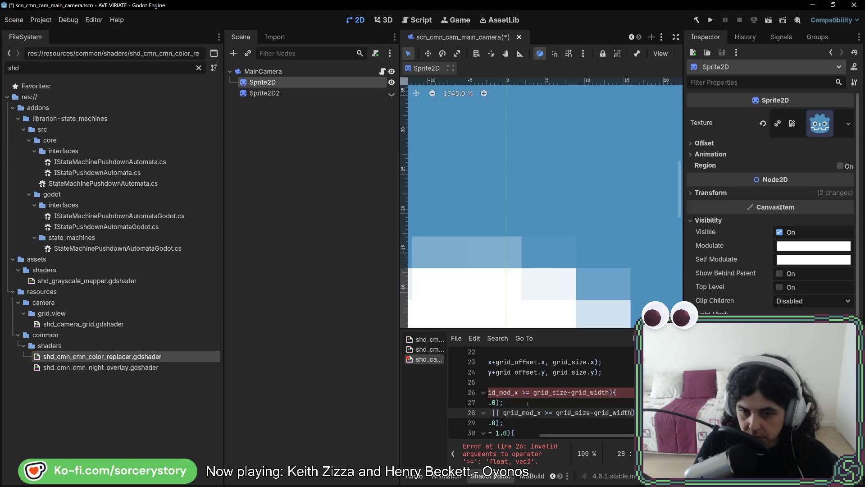
pyautogui.moveTo(567, 434); pyautogui.dragTo(520, 422)
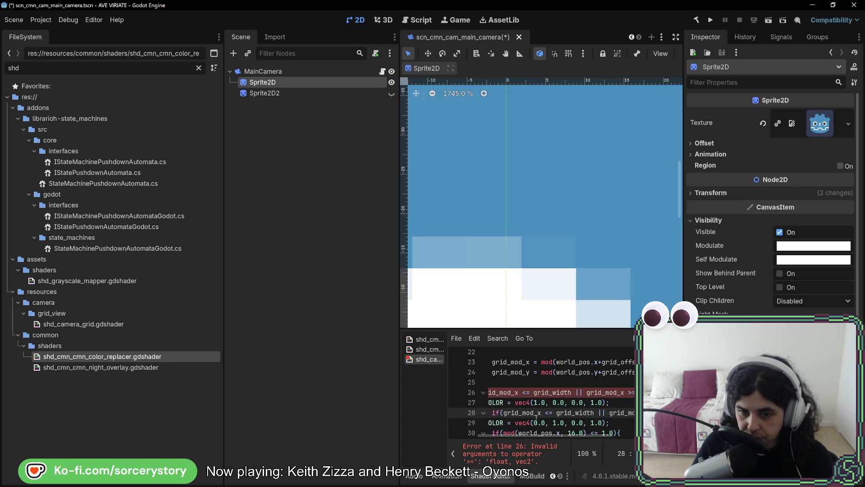
pyautogui.click(540, 413)
pyautogui.press('BackSpace')
pyautogui.write('y')
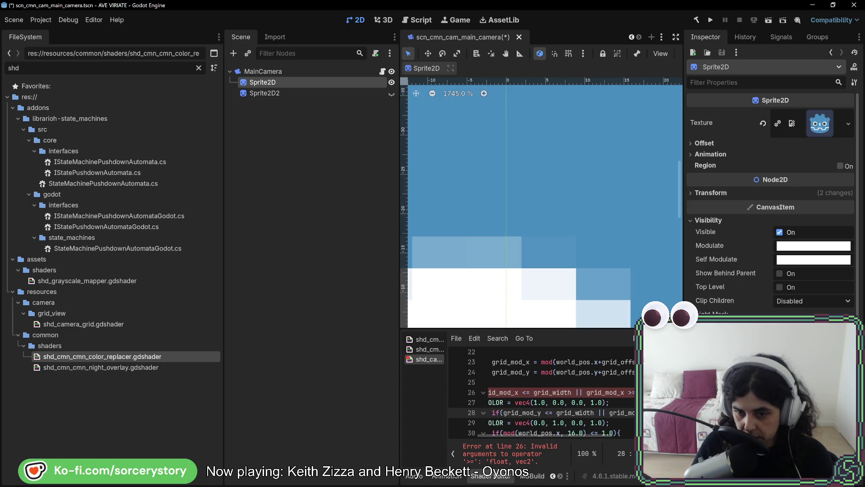
pyautogui.moveTo(535, 435); pyautogui.dragTo(584, 434)
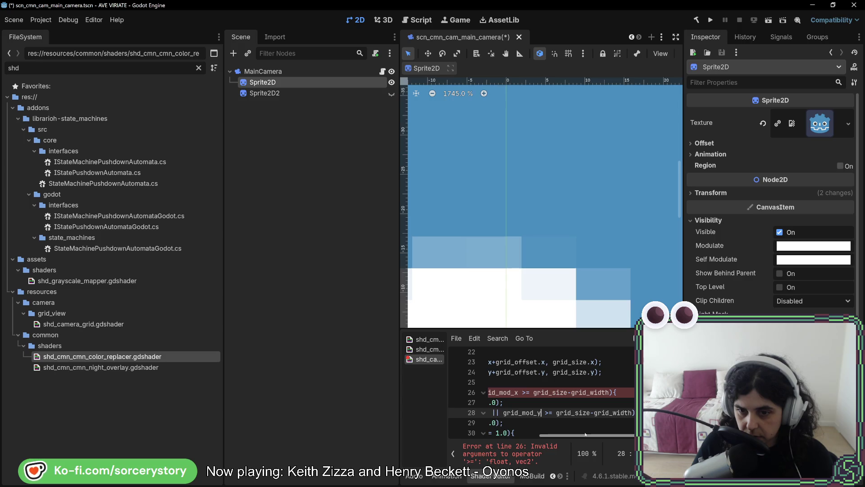
pyautogui.moveTo(577, 435)
pyautogui.mouseDown()
pyautogui.moveTo(559, 439)
pyautogui.moveTo(587, 437)
pyautogui.mouseUp()
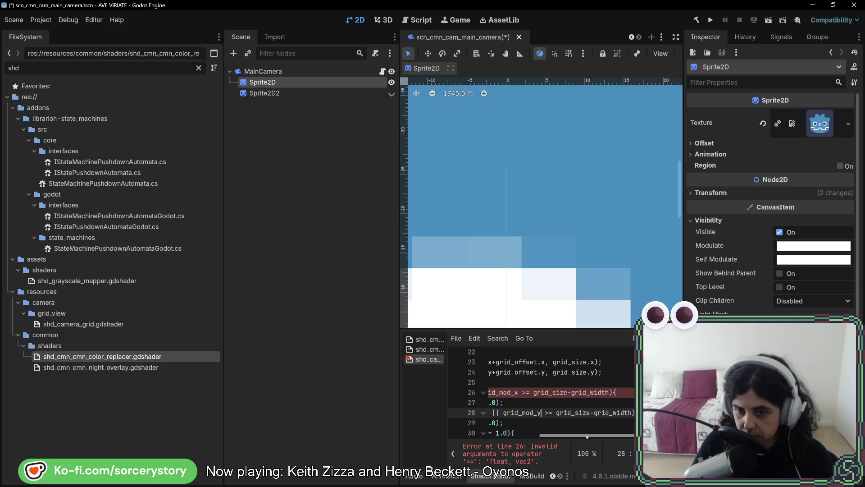
# Append .x to grid_size on line 26 and .y on line 28
pyautogui.click(567, 393)
pyautogui.write('.x')
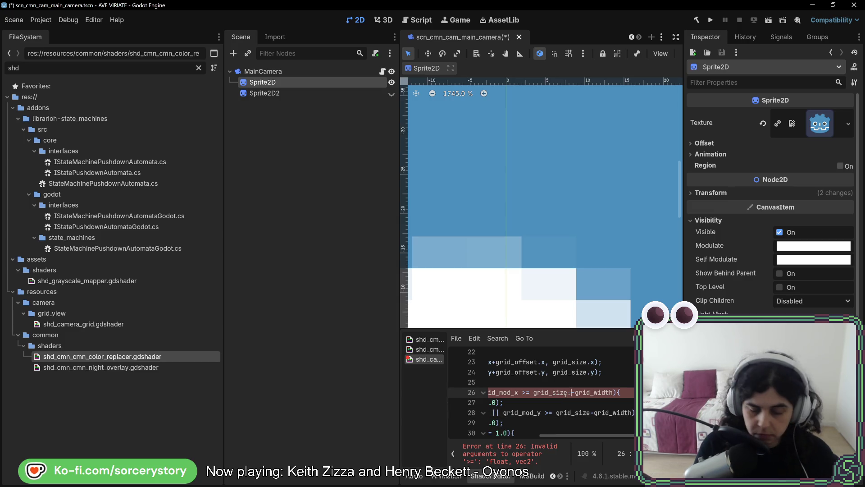
pyautogui.click(587, 412)
pyautogui.write('.y')
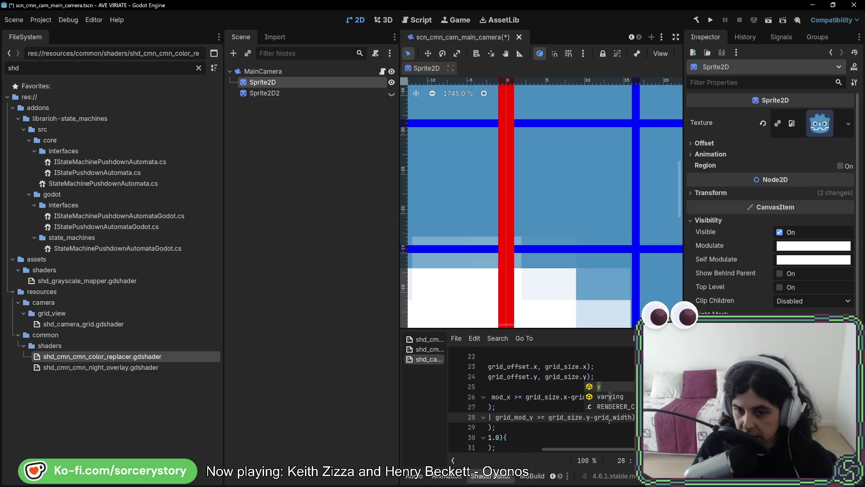
pyautogui.click(609, 417)
pyautogui.scroll(-7, 606, 314)
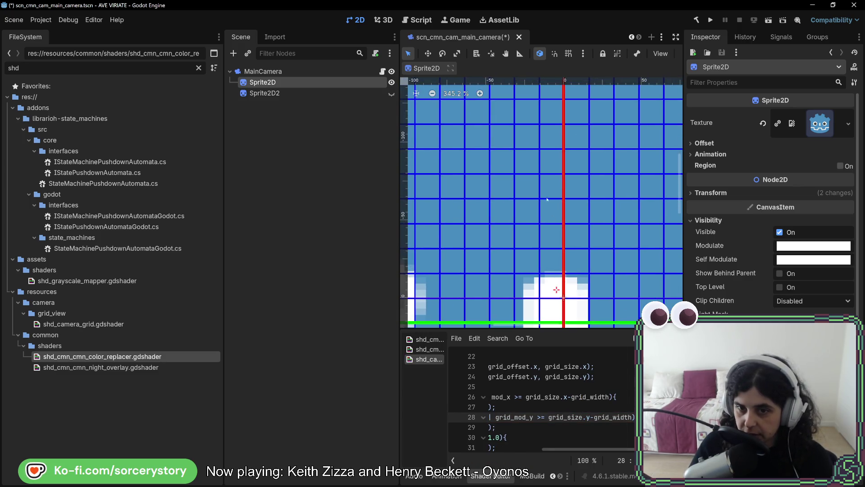
pyautogui.scroll(8, 577, 316)
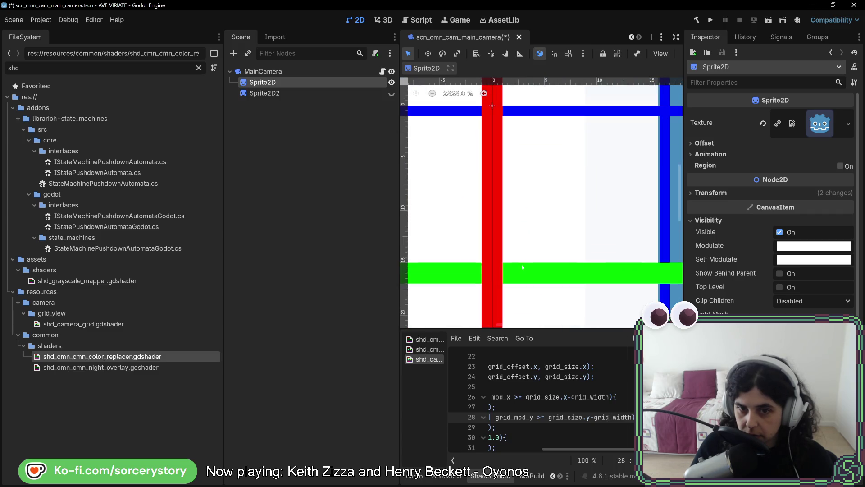
pyautogui.scroll(-10, 570, 275)
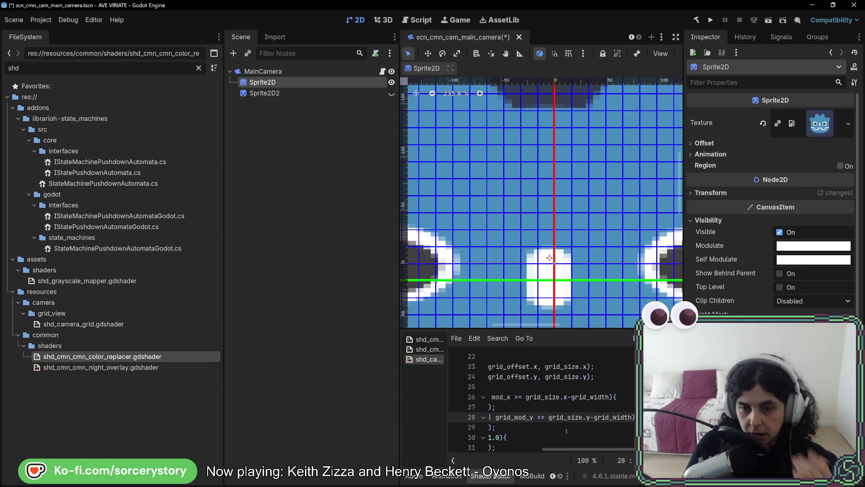
pyautogui.hscroll(-3, 565, 449)
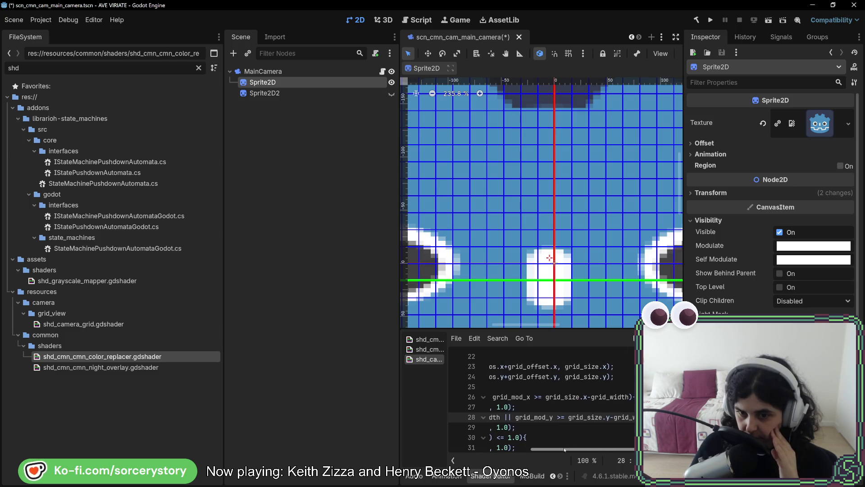
pyautogui.moveTo(564, 449)
pyautogui.mouseDown()
pyautogui.moveTo(490, 453)
pyautogui.moveTo(510, 450)
pyautogui.mouseUp()
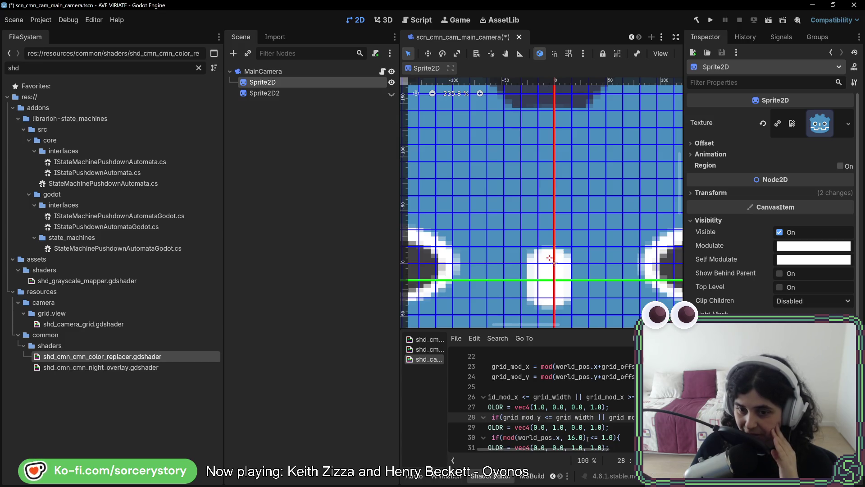
# Overwrite 'grid' in the line 18 grid_size declaration with 'chunk'
pyautogui.scroll(5, 587, 439)
pyautogui.hscroll(-3, 564, 428)
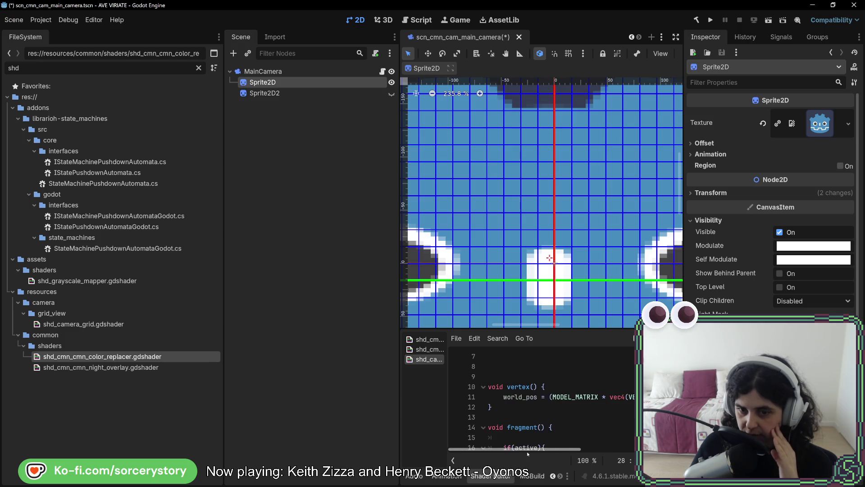
pyautogui.scroll(-3, 541, 417)
pyautogui.click(559, 379)
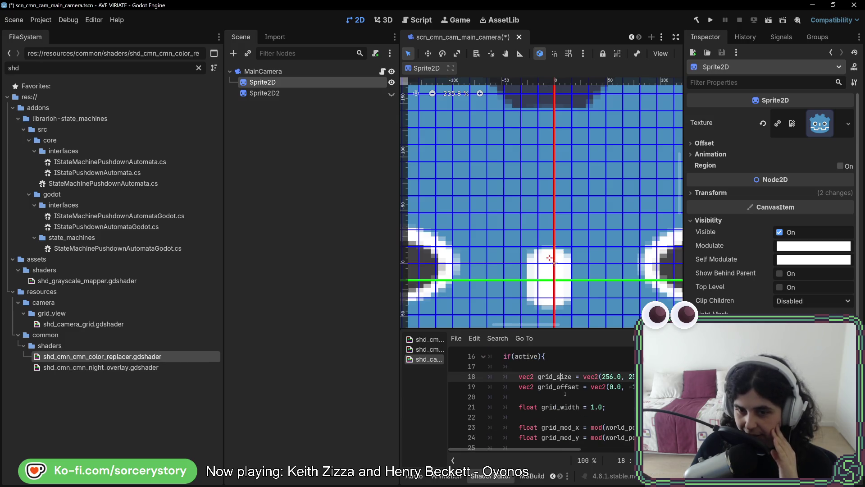
pyautogui.moveTo(552, 378); pyautogui.dragTo(538, 378)
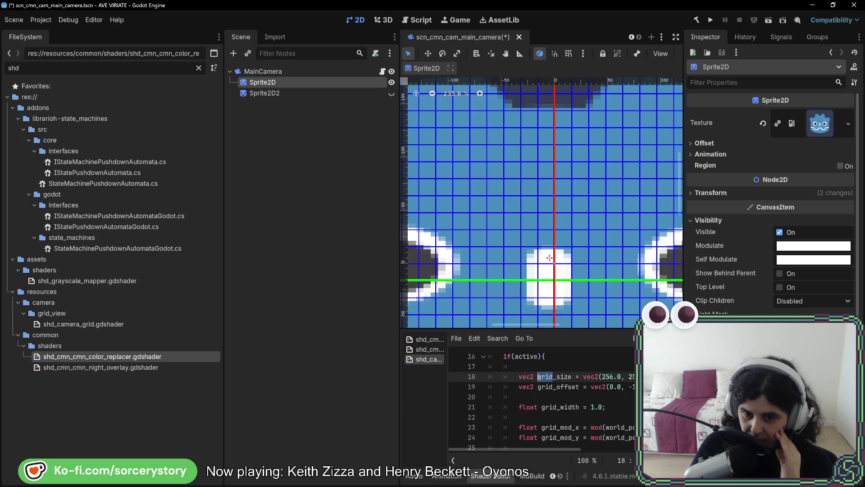
pyautogui.doubleClick(553, 378)
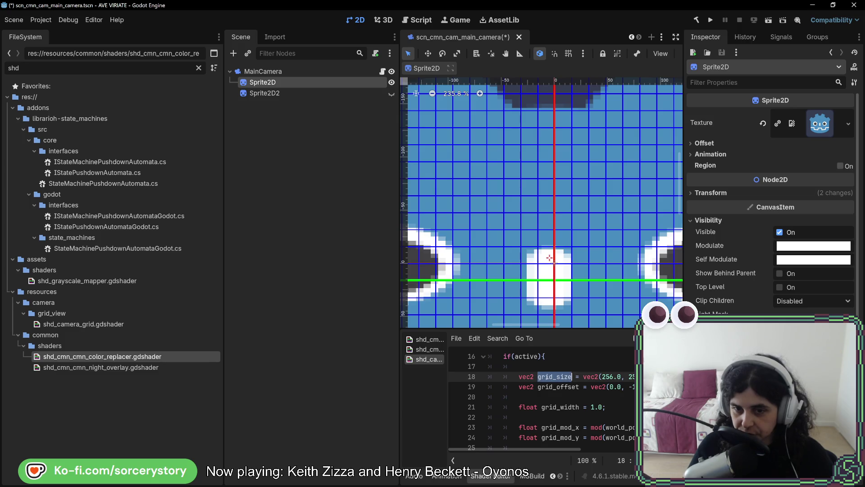
pyautogui.click(475, 338)
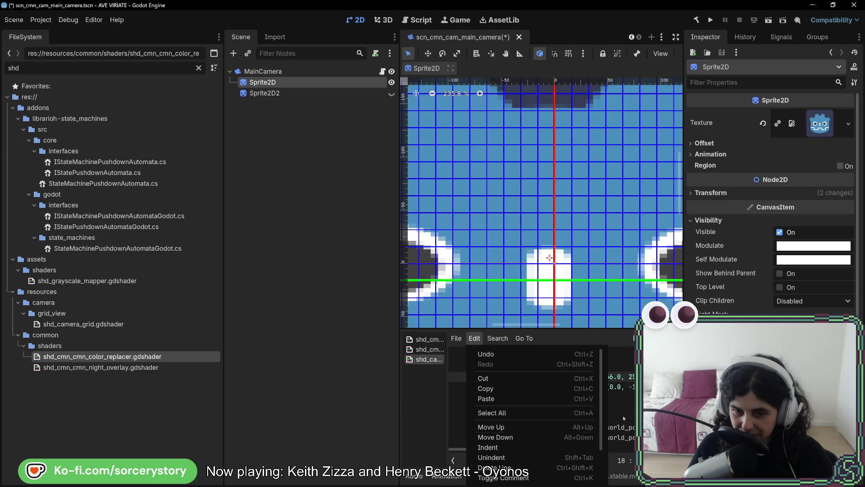
pyautogui.click(491, 469)
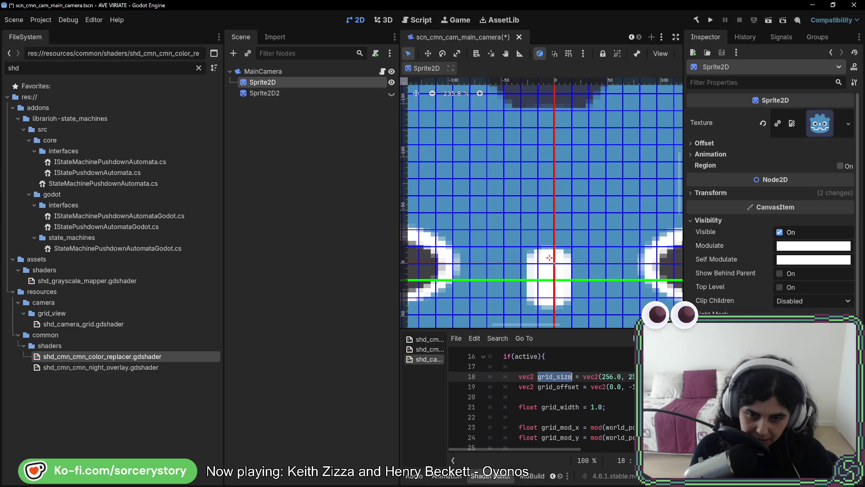
pyautogui.press('Left')
pyautogui.hotkey('shift', 'Right')
pyautogui.hotkey('shift', 'Right')
pyautogui.hotkey('shift', 'Right')
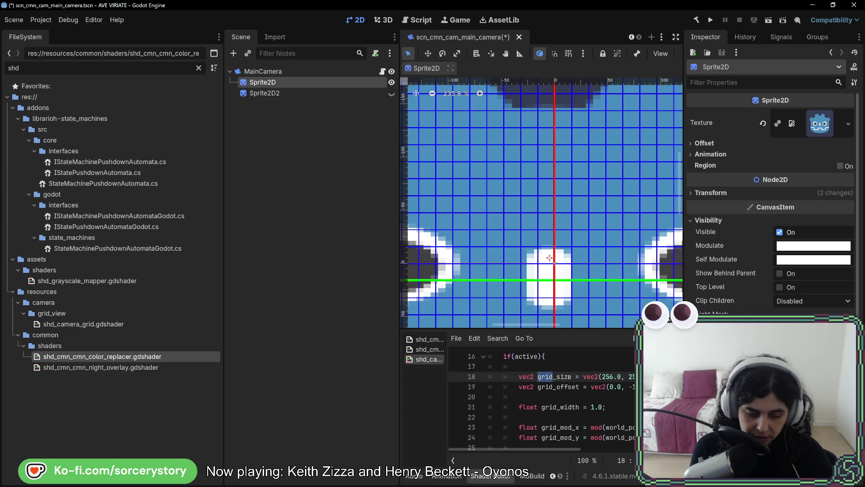
pyautogui.write('chunk')
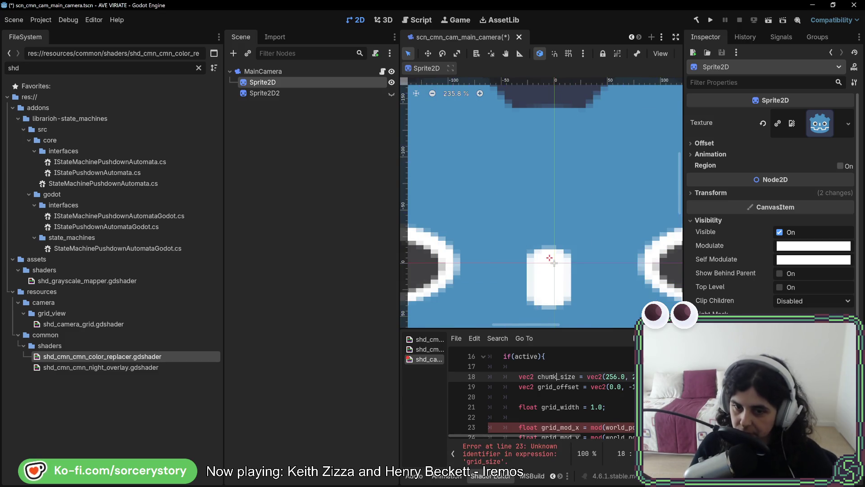
# Rename the grid_offset declaration on line 19 to chunk_offset
pyautogui.hotkey('shift', 'Left')
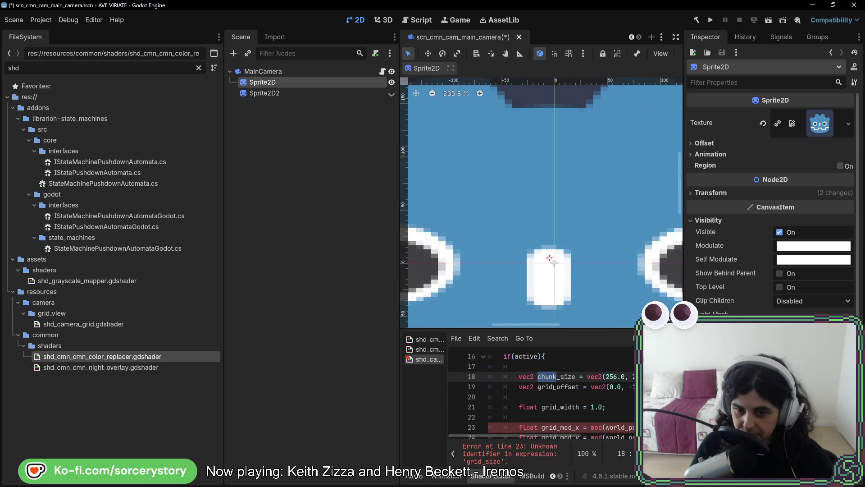
pyautogui.moveTo(554, 387); pyautogui.dragTo(539, 386)
pyautogui.write('chunk')
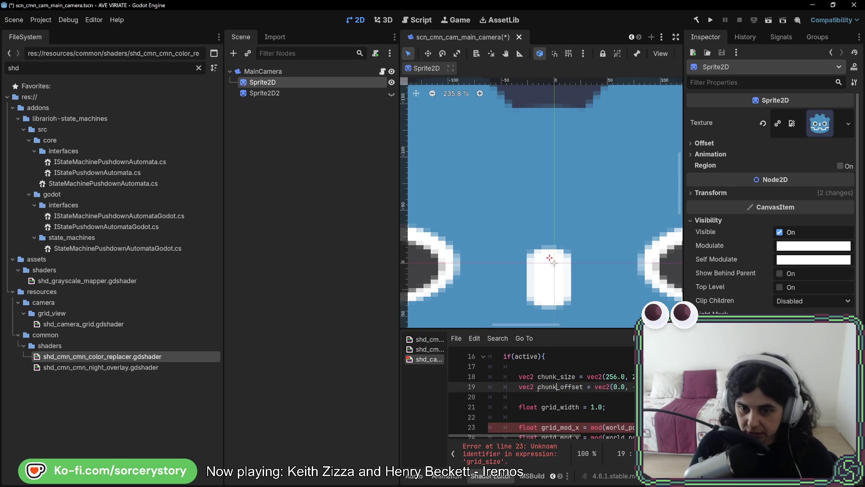
pyautogui.moveTo(557, 376); pyautogui.dragTo(536, 376)
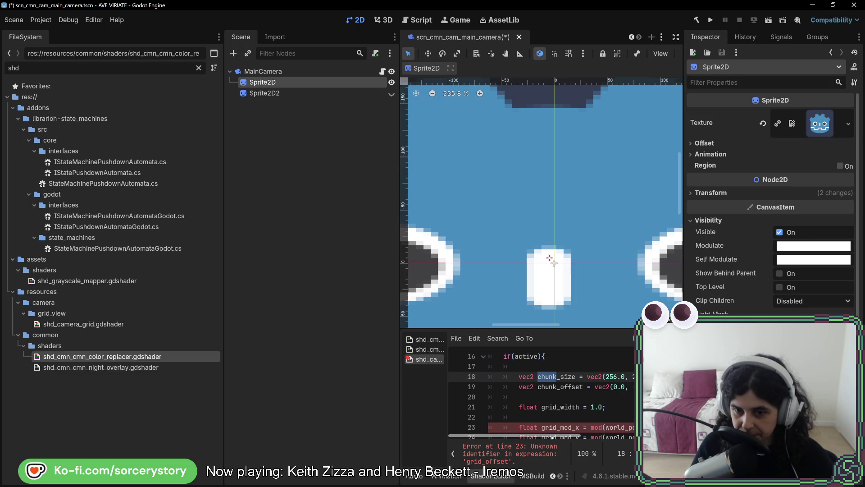
# Rename grid_offset, grid_size and grid_mod_y uses on lines 23–24 to their chunk versions
pyautogui.scroll(-2, 553, 438)
pyautogui.moveTo(552, 437); pyautogui.dragTo(606, 436)
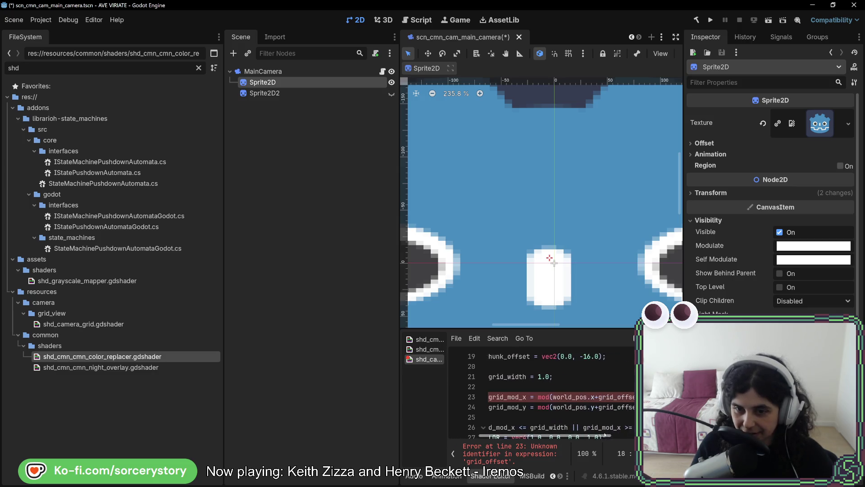
pyautogui.hscroll(5, 577, 421)
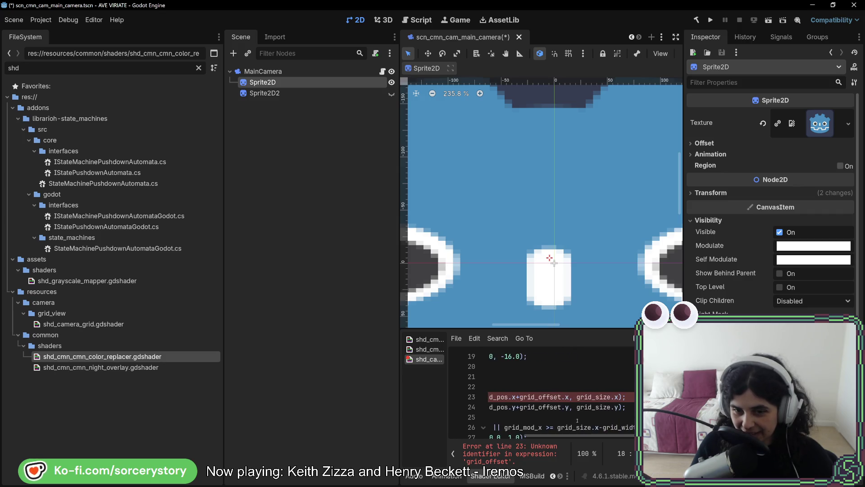
pyautogui.click(540, 396)
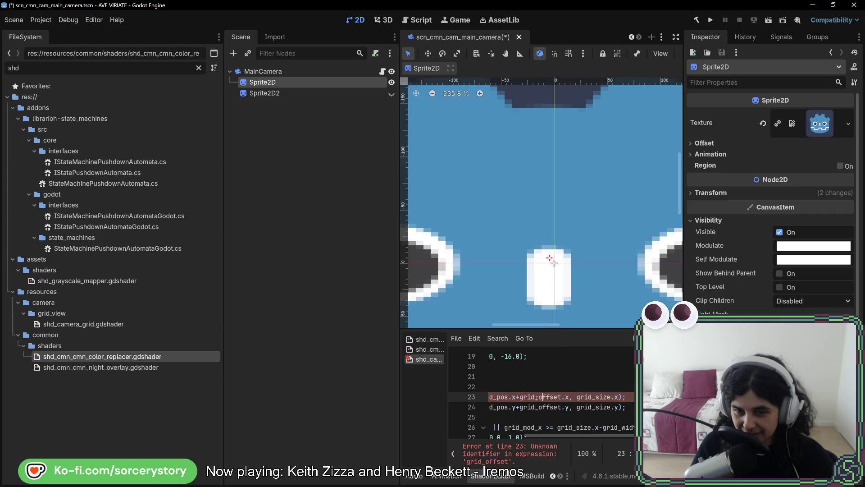
pyautogui.write('chunk')
pyautogui.hotkey('ctrl', 'd')
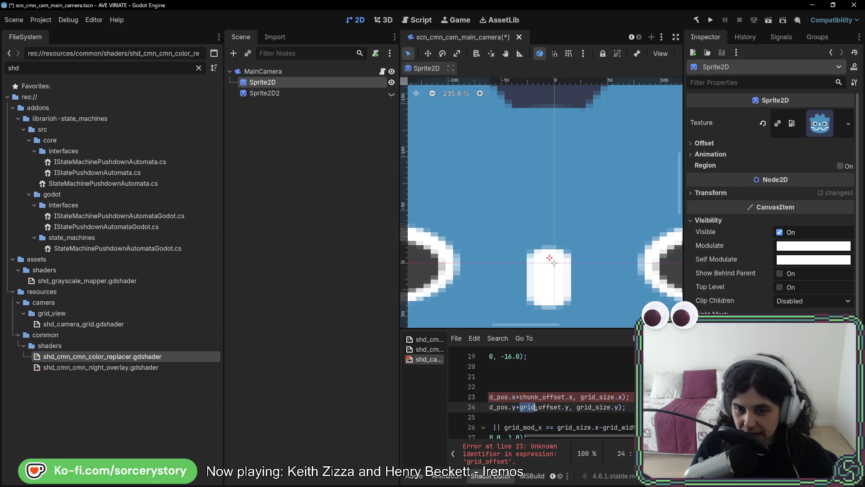
pyautogui.write('chunk')
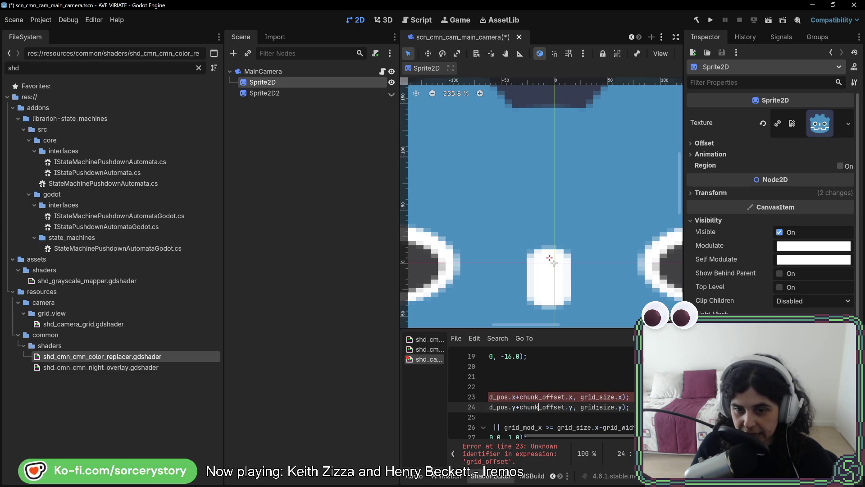
pyautogui.click(595, 407)
pyautogui.hotkey('ctrl', 'd')
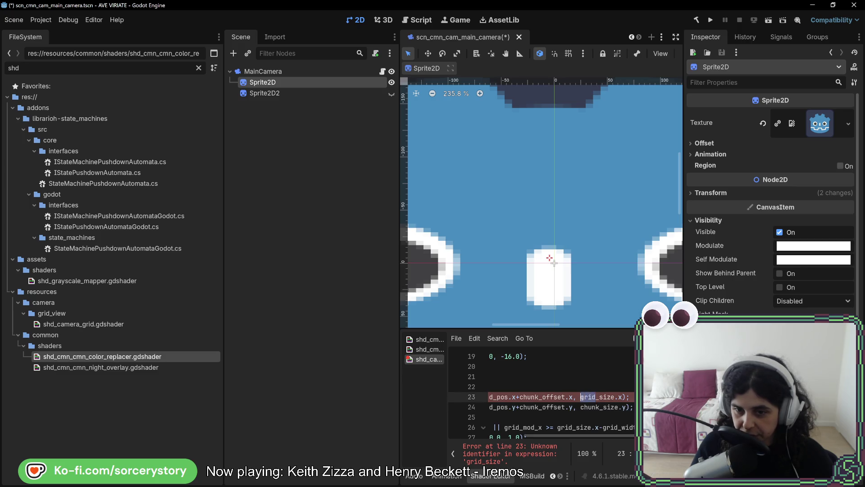
pyautogui.write('chunk')
pyautogui.moveTo(598, 436); pyautogui.dragTo(517, 443)
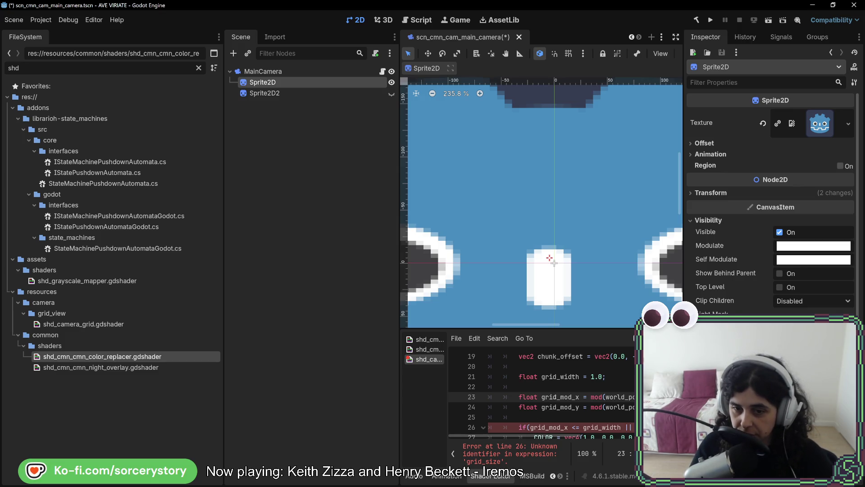
pyautogui.write('chunk')
pyautogui.doubleClick(549, 407)
pyautogui.write('chunk')
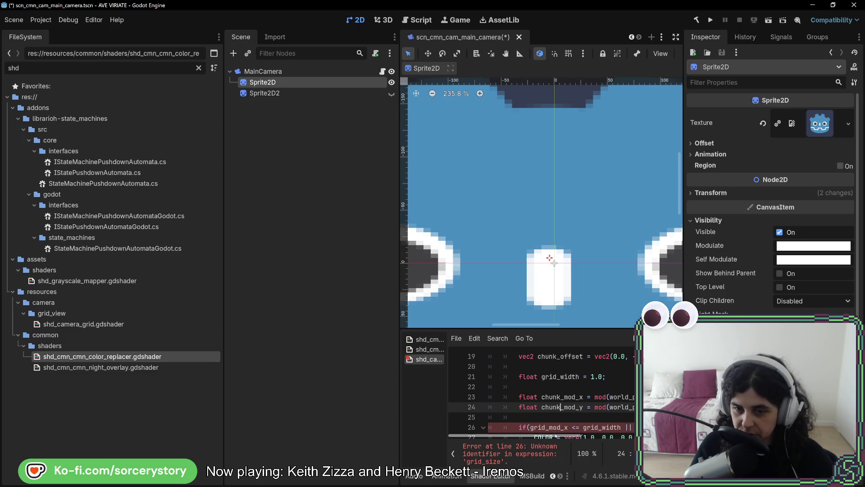
# Change line 26's check to use chunk_mod_x and chunk_size
pyautogui.scroll(-2, 547, 406)
pyautogui.scroll(1, 547, 396)
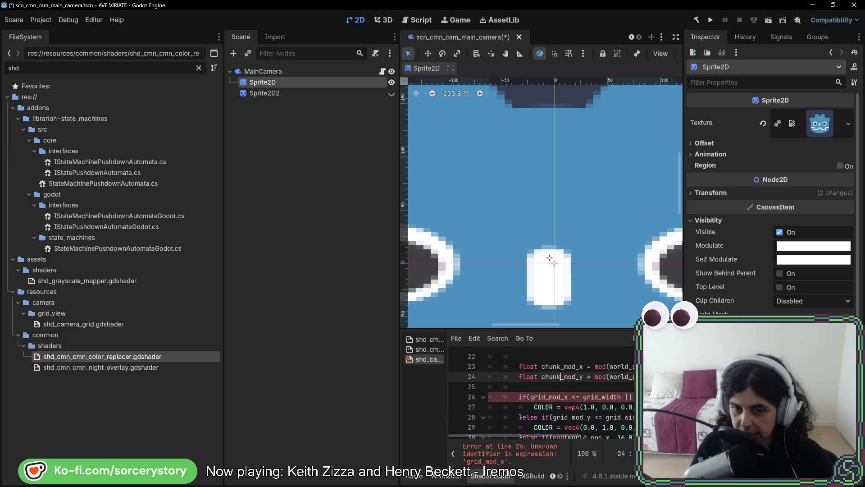
pyautogui.doubleClick(537, 397)
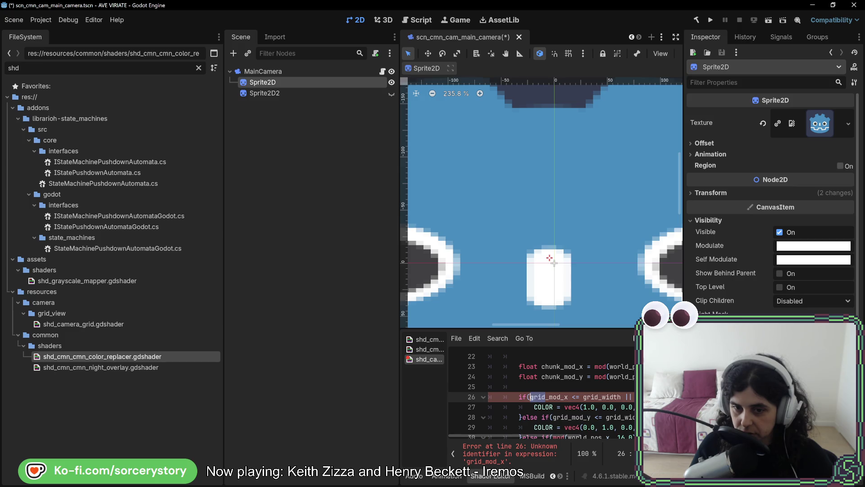
pyautogui.write('chunk')
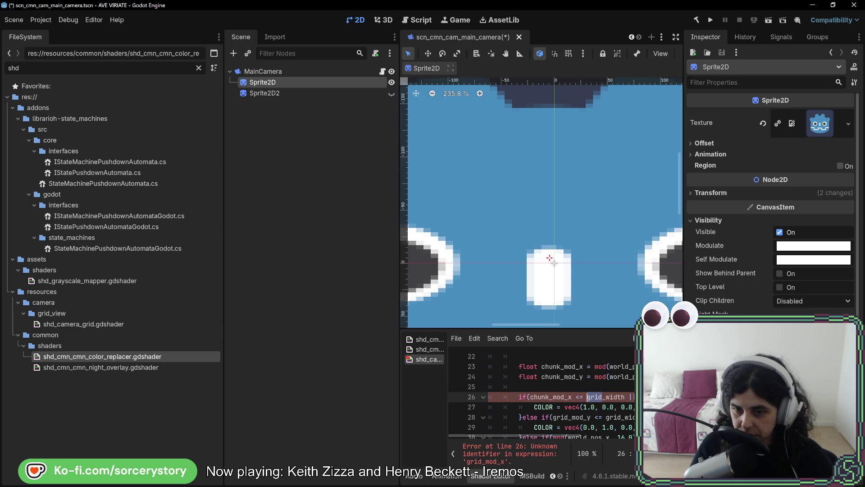
pyautogui.write('chunk')
pyautogui.hscroll(4, 541, 396)
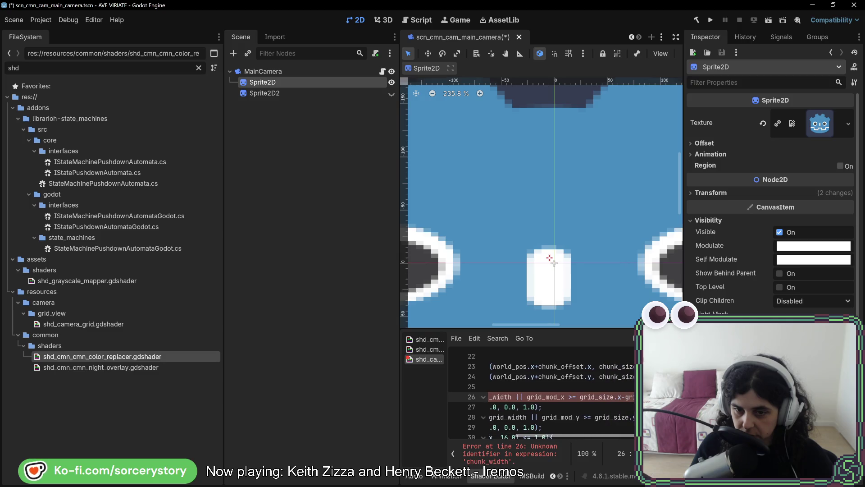
pyautogui.write('chunk')
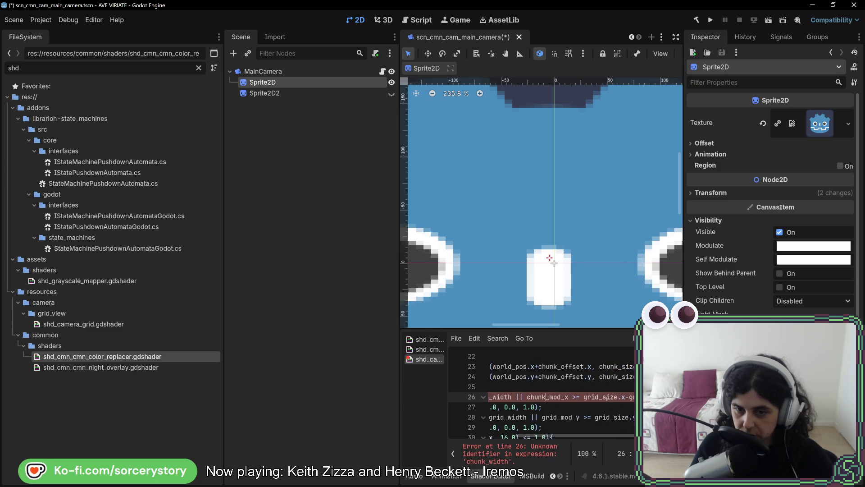
pyautogui.write('chunk')
pyautogui.hscroll(2, 598, 395)
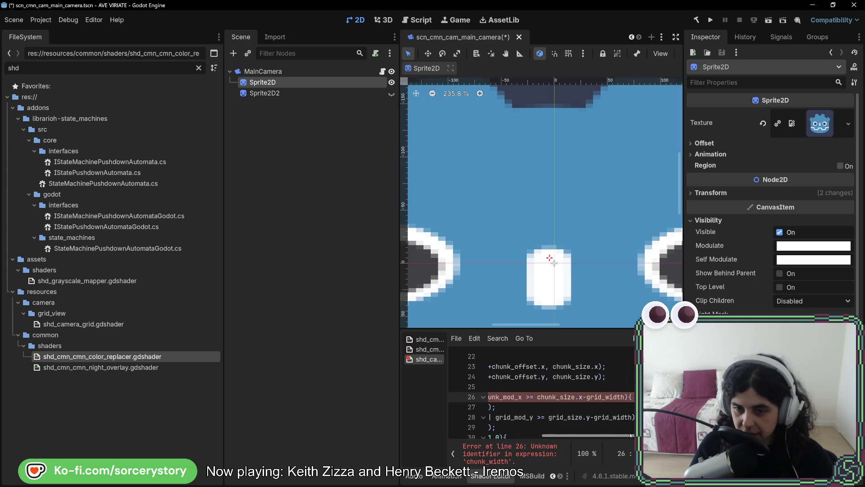
# Rename the grid_width declaration to line_width
pyautogui.moveTo(602, 396); pyautogui.dragTo(587, 397)
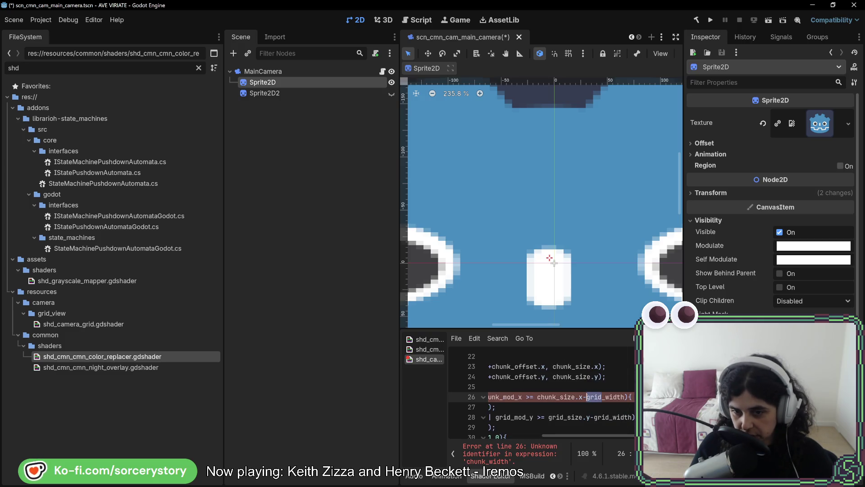
pyautogui.click(602, 384)
pyautogui.scroll(2, 566, 406)
pyautogui.moveTo(526, 407); pyautogui.dragTo(511, 407)
pyautogui.write('line')
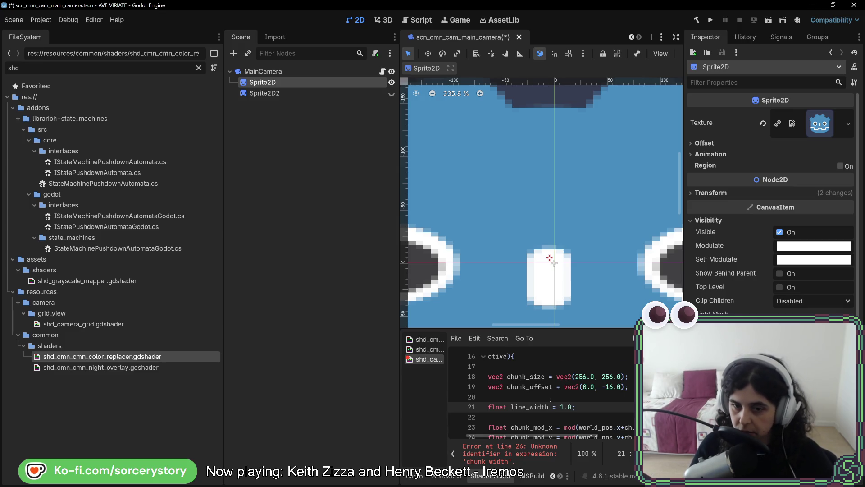
# Rename grid_width to line_width on lines 21, 26 and 28
pyautogui.scroll(-2, 550, 400)
pyautogui.hscroll(4, 616, 396)
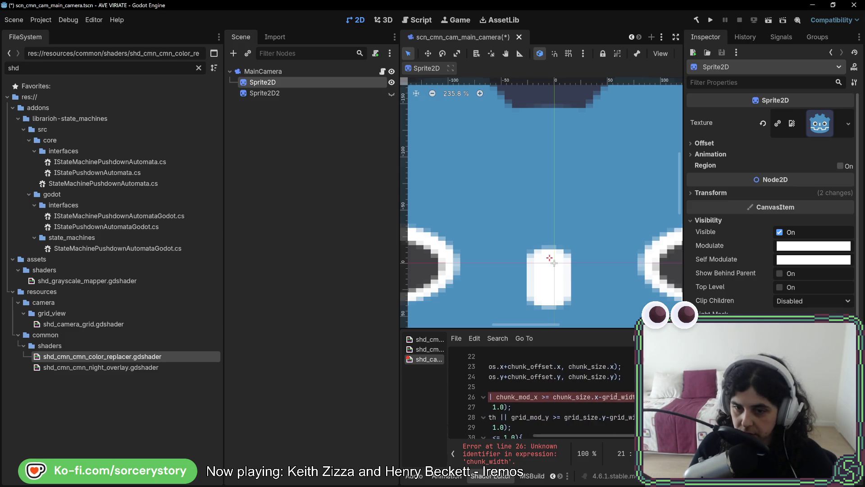
pyautogui.moveTo(614, 396); pyautogui.dragTo(595, 397)
pyautogui.write('li')
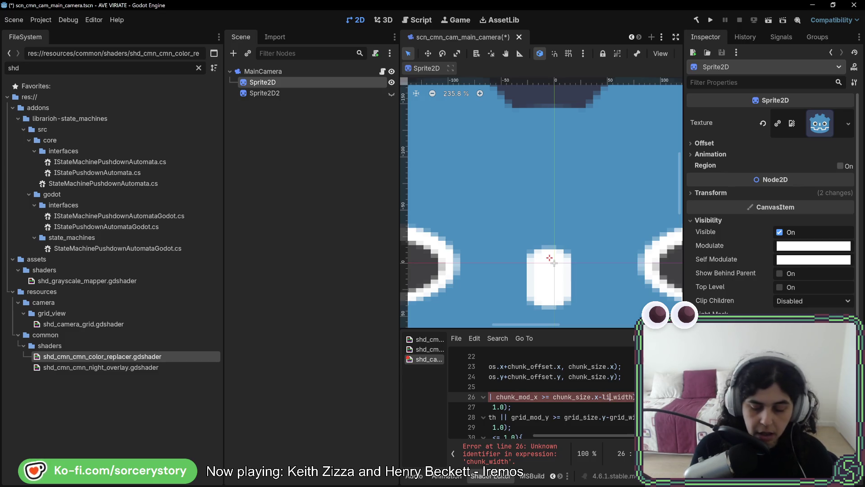
pyautogui.write('ne')
pyautogui.moveTo(553, 436); pyautogui.dragTo(563, 436)
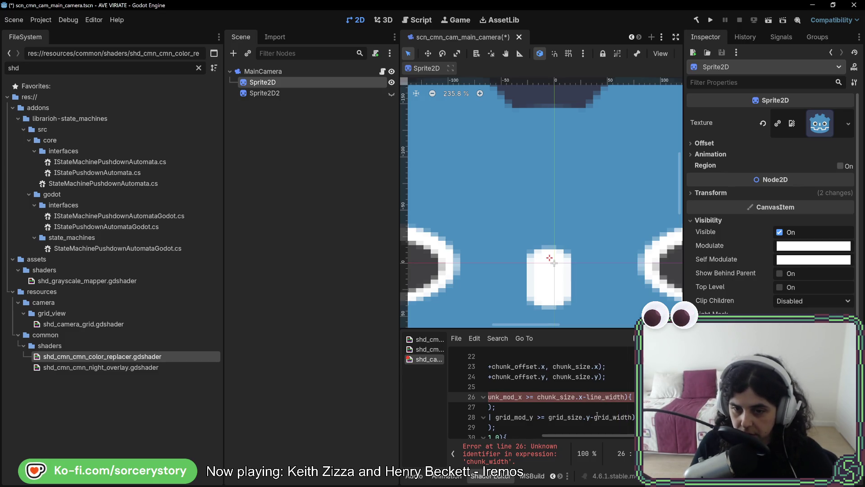
pyautogui.moveTo(609, 417)
pyautogui.mouseDown()
pyautogui.moveTo(599, 417)
pyautogui.moveTo(632, 436)
pyautogui.moveTo(559, 436)
pyautogui.mouseUp()
pyautogui.write('line')
pyautogui.click(556, 397)
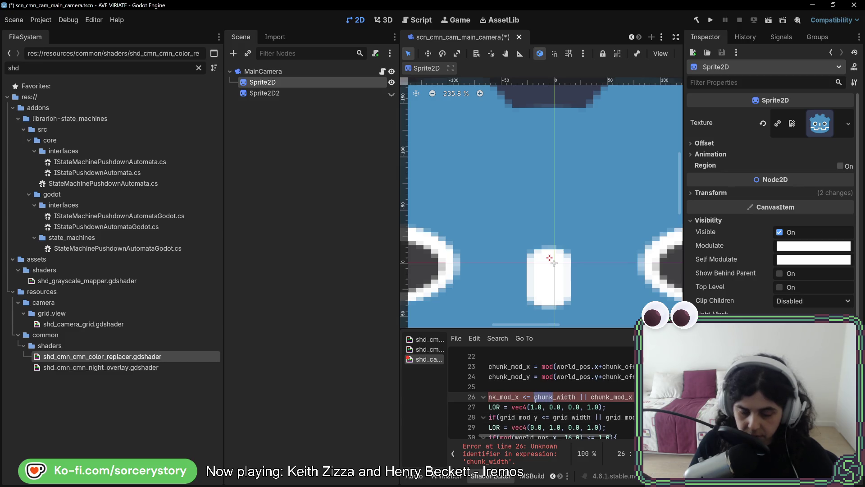
pyautogui.write('line')
pyautogui.click(563, 418)
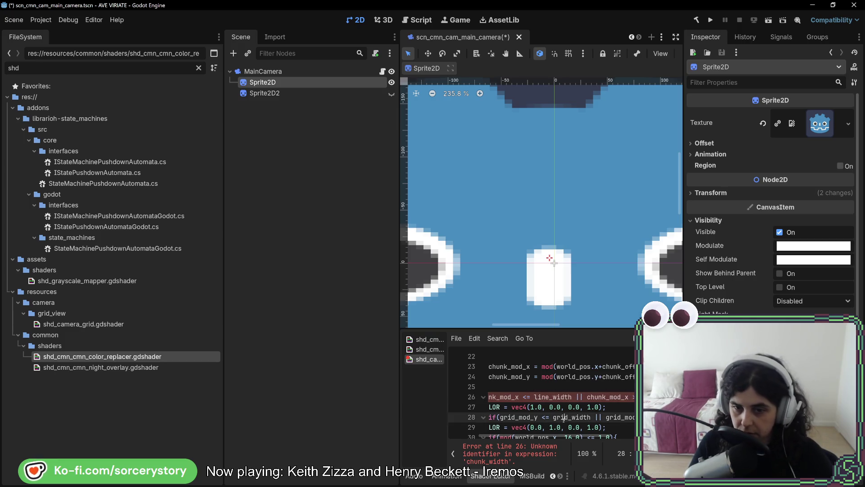
pyautogui.moveTo(556, 418); pyautogui.dragTo(567, 418)
pyautogui.write('line')
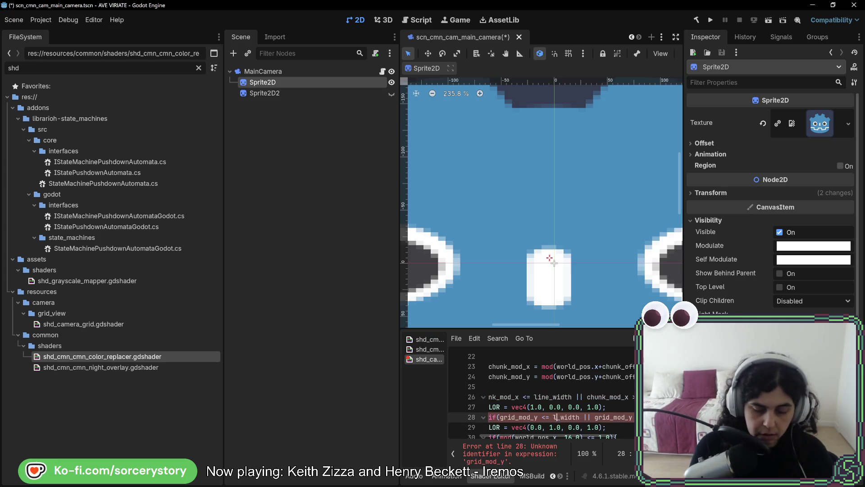
pyautogui.click(564, 407)
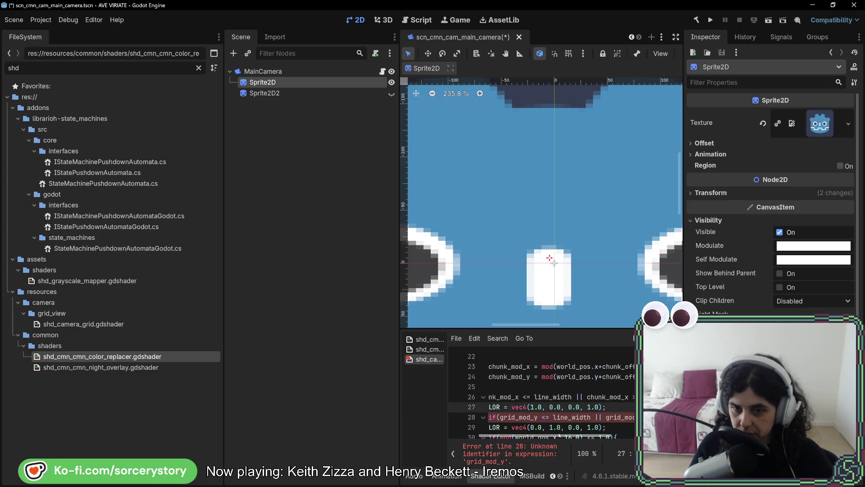
# Change line 28's grid_mod_y and grid_size references to chunk_mod_y and chunk_size
pyautogui.hscroll(-3, 558, 436)
pyautogui.moveTo(525, 417); pyautogui.dragTo(546, 417)
pyautogui.write('chunk')
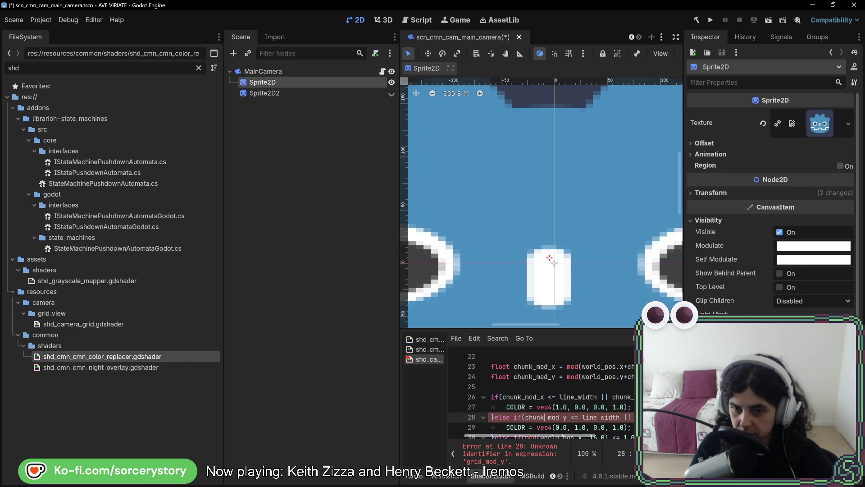
pyautogui.hscroll(3, 604, 436)
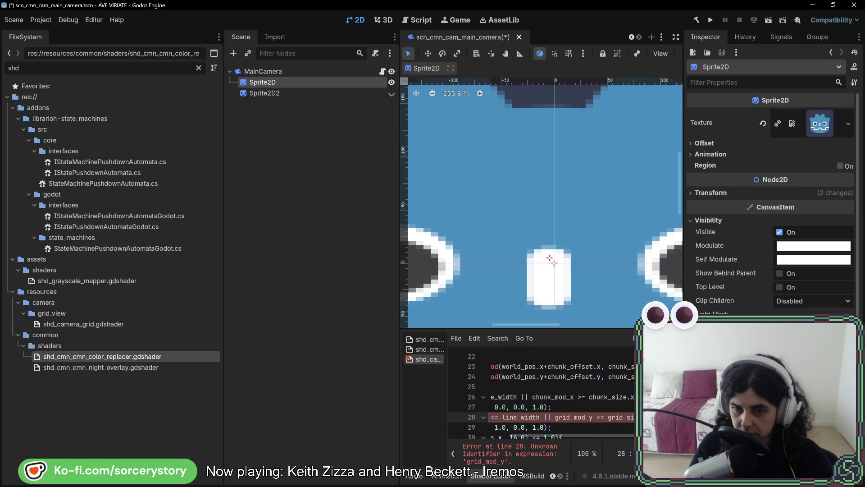
pyautogui.moveTo(571, 417); pyautogui.dragTo(555, 417)
pyautogui.write('chunk')
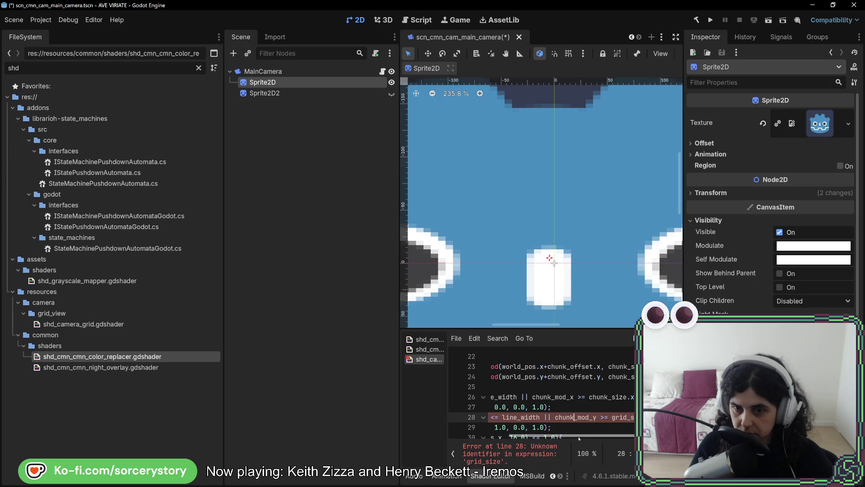
pyautogui.moveTo(579, 438)
pyautogui.mouseDown()
pyautogui.moveTo(621, 436)
pyautogui.moveTo(537, 446)
pyautogui.moveTo(616, 436)
pyautogui.mouseUp()
pyautogui.scroll(-1, 545, 410)
pyautogui.doubleClick(551, 386)
pyautogui.write('chunk_mod_y >= chunk_size.y-line_width')
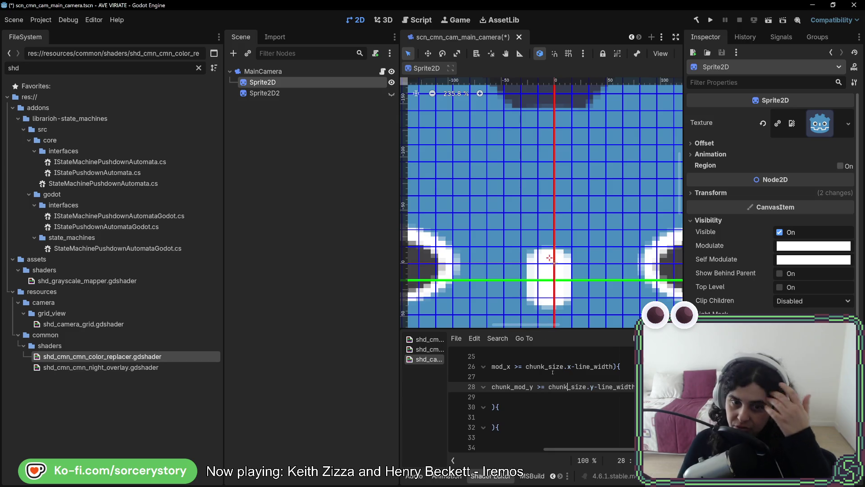
# Fix the remaining identifier errors so the shader compiles, then review the red and green COLOR lines
pyautogui.moveTo(582, 450); pyautogui.dragTo(493, 456)
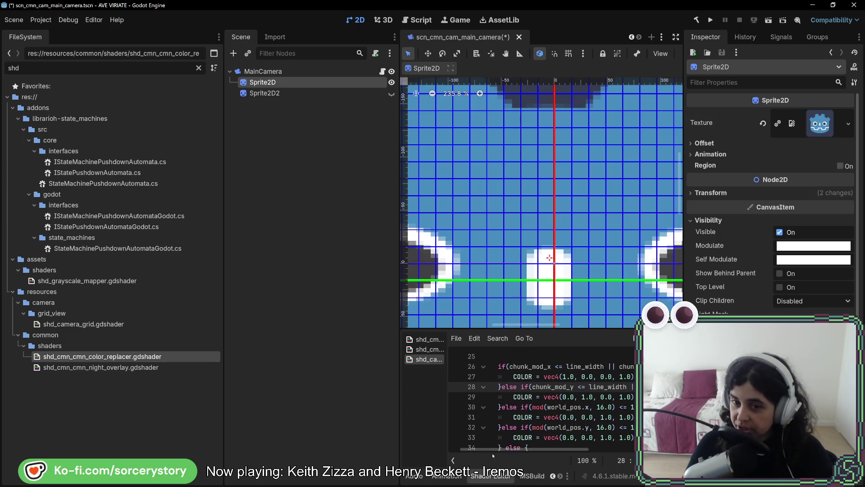
pyautogui.moveTo(559, 451)
pyautogui.mouseDown()
pyautogui.moveTo(550, 451)
pyautogui.moveTo(585, 452)
pyautogui.moveTo(571, 454)
pyautogui.mouseUp()
pyautogui.moveTo(537, 377); pyautogui.dragTo(624, 377)
pyautogui.click(552, 377)
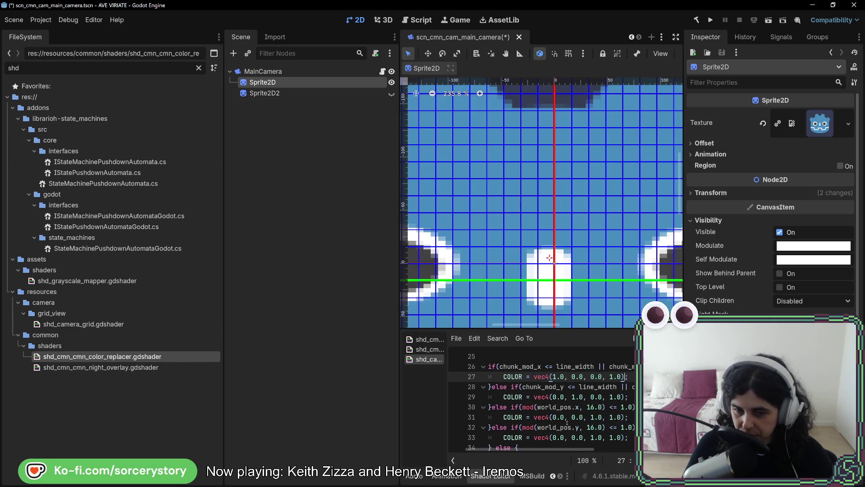
pyautogui.moveTo(528, 449); pyautogui.dragTo(522, 449)
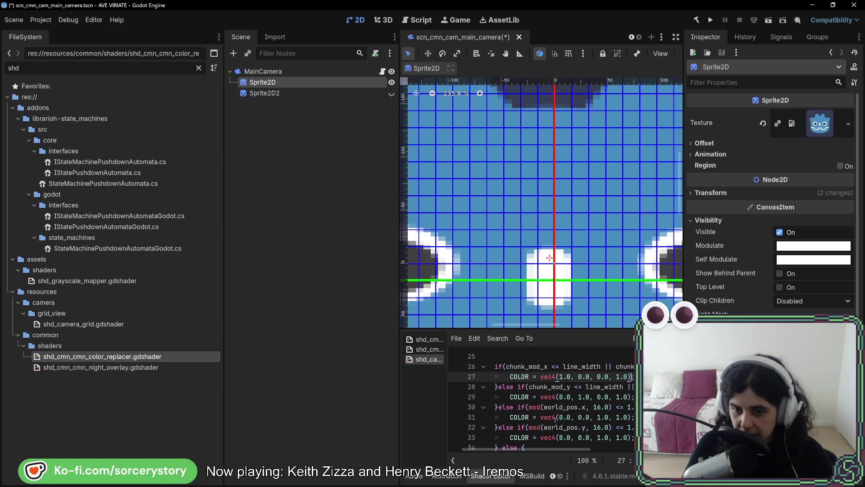
pyautogui.scroll(1, 576, 417)
pyautogui.scroll(2, 576, 416)
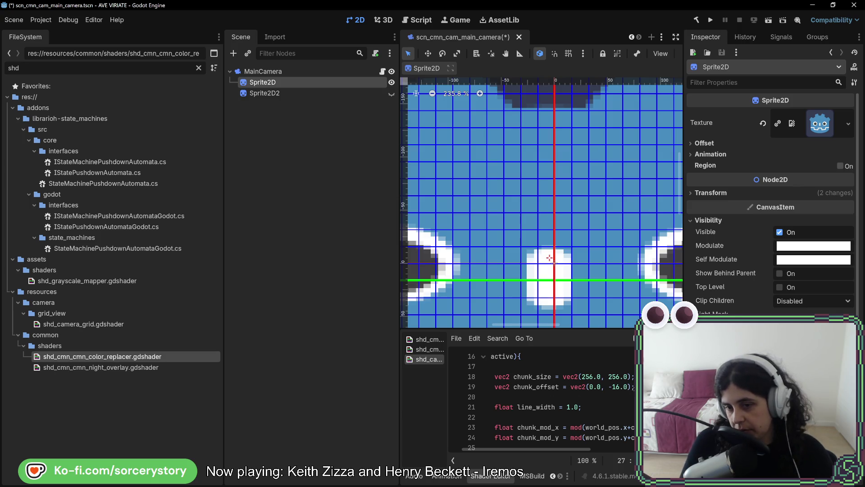
# Declare grid_size as vec2(16.0, 16.0) below the chunk_offset line
pyautogui.click(631, 386)
pyautogui.press('Return')
pyautogui.press('Return')
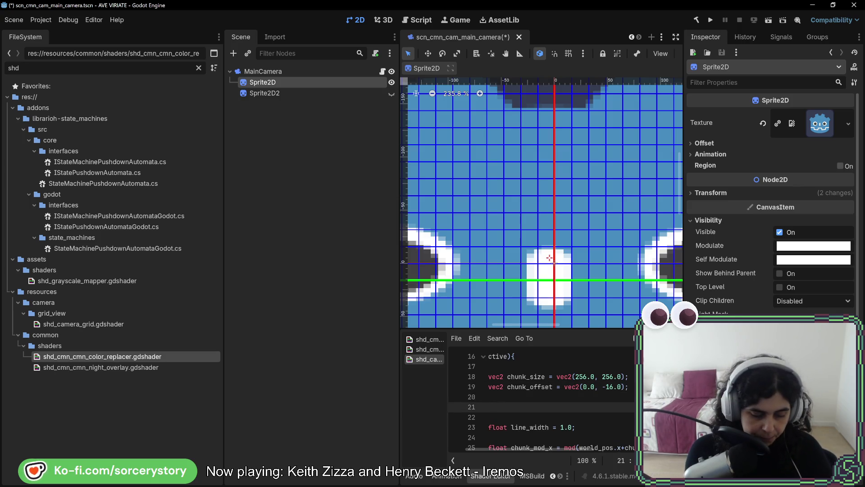
pyautogui.write('vec2 grid_siz')
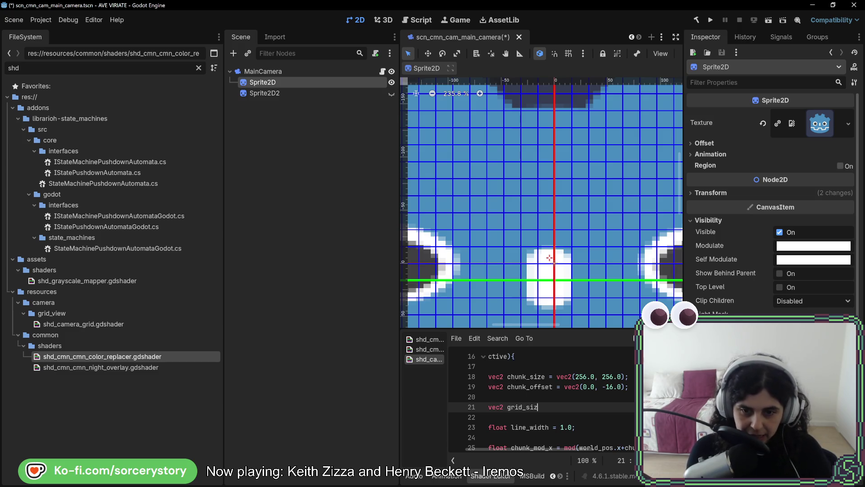
pyautogui.write('e = ')
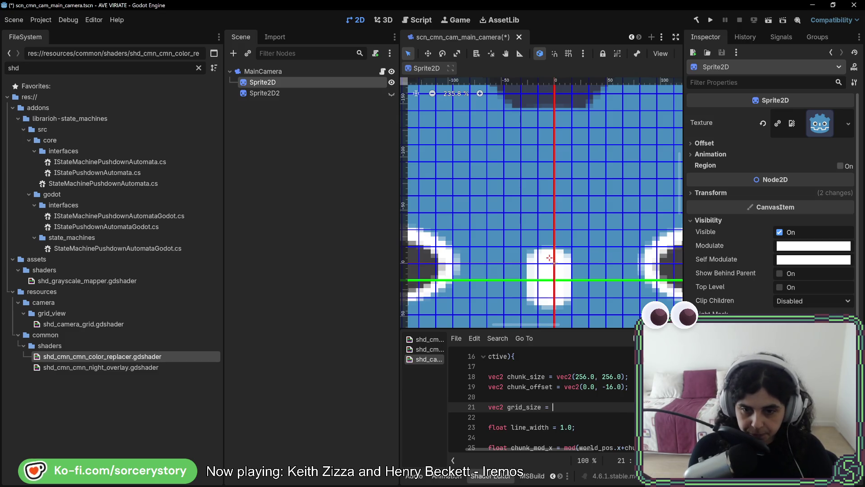
pyautogui.write('vec2')
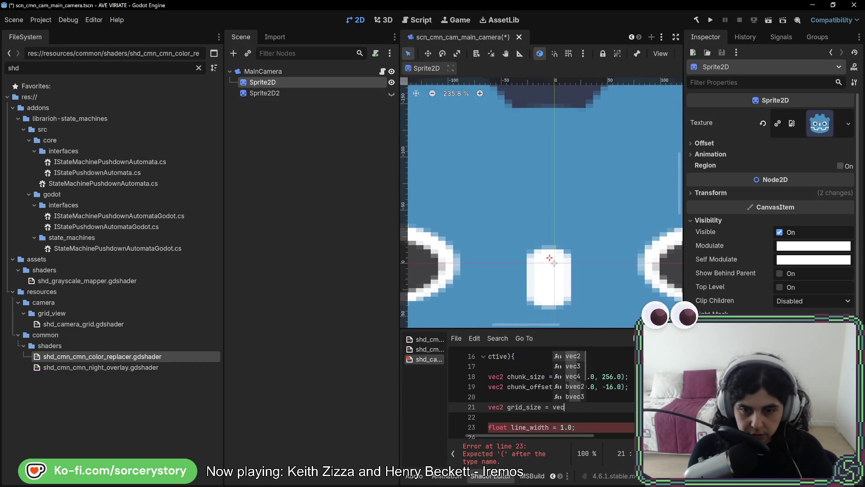
pyautogui.press('Escape')
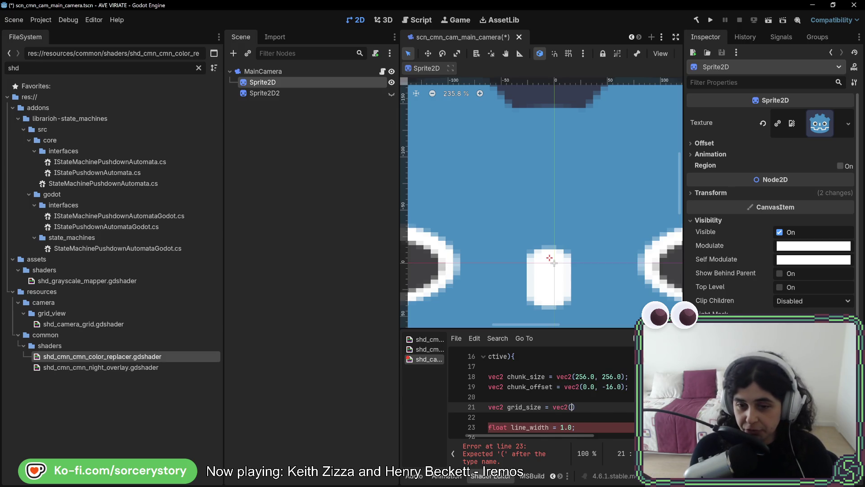
pyautogui.write('1')
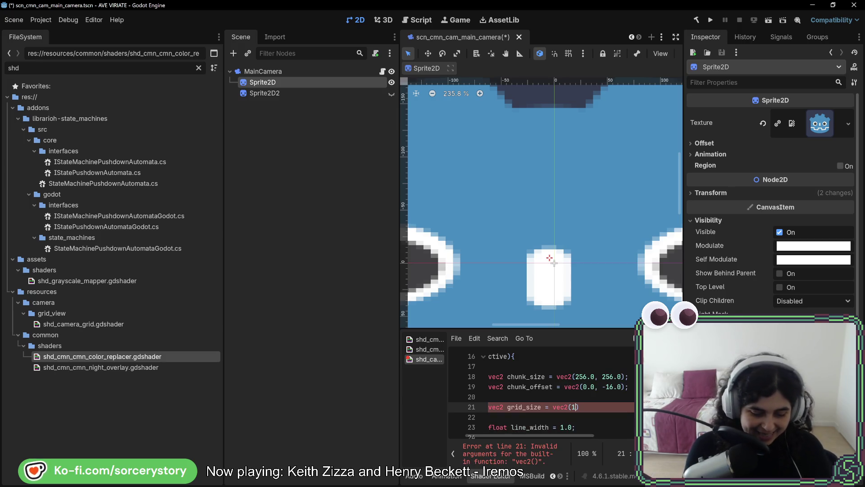
pyautogui.write('6.0, 16.0')
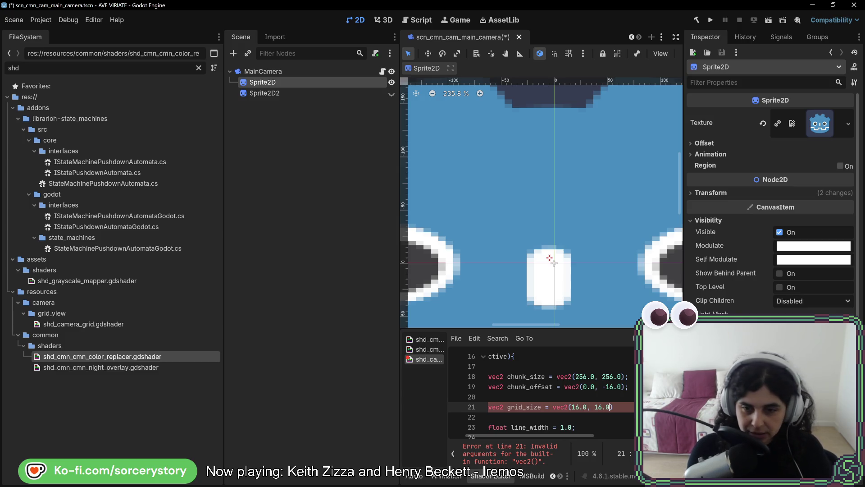
pyautogui.write('f')
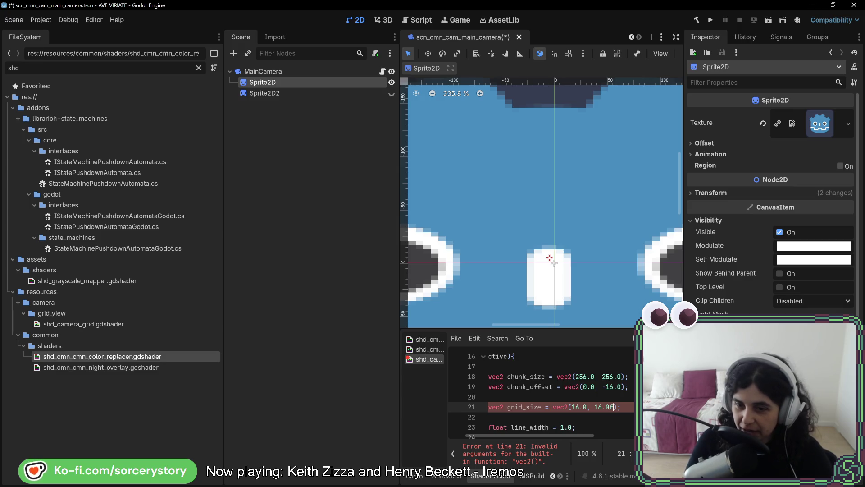
pyautogui.press('BackSpace')
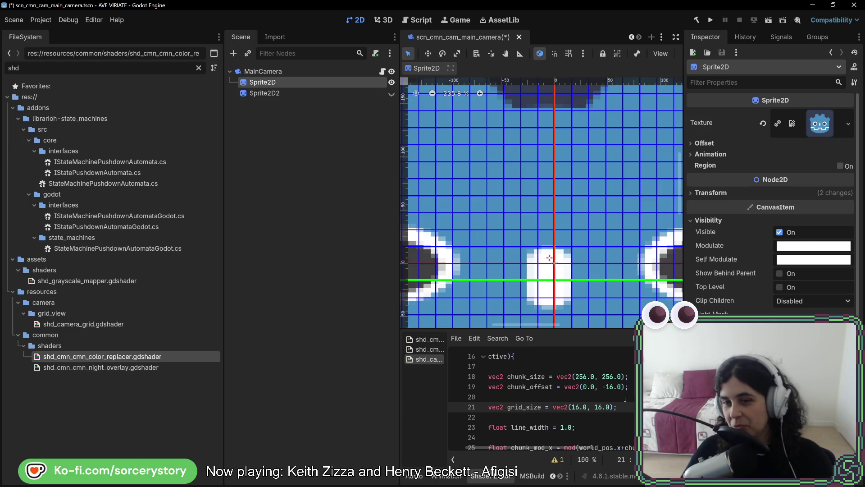
pyautogui.scroll(-1, 574, 384)
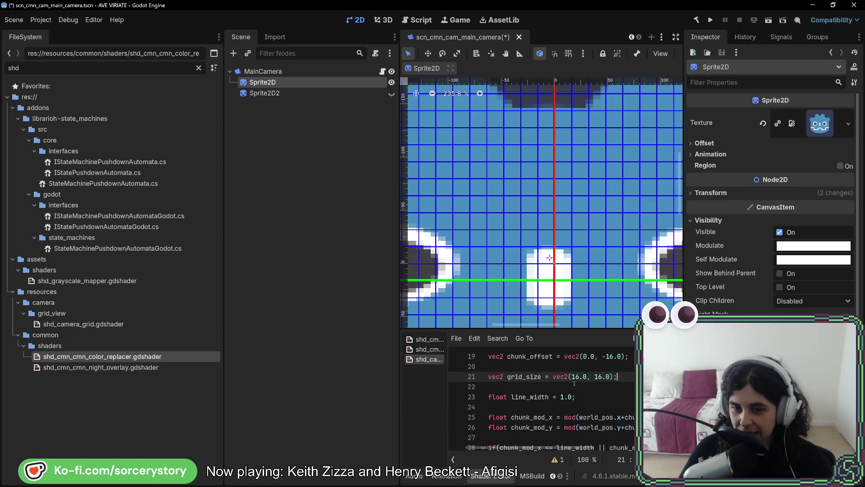
pyautogui.doubleClick(523, 376)
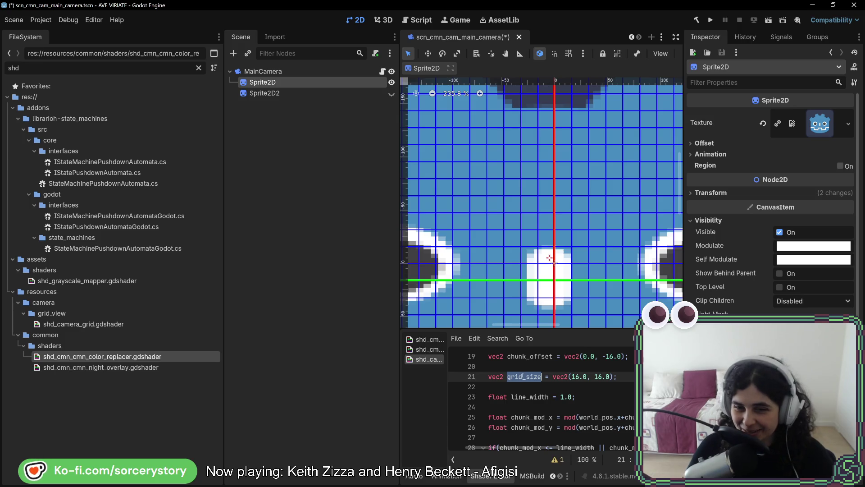
# Add blank lines after line 27 and start typing the float grid_mod_x declaration
pyautogui.scroll(-2, 523, 377)
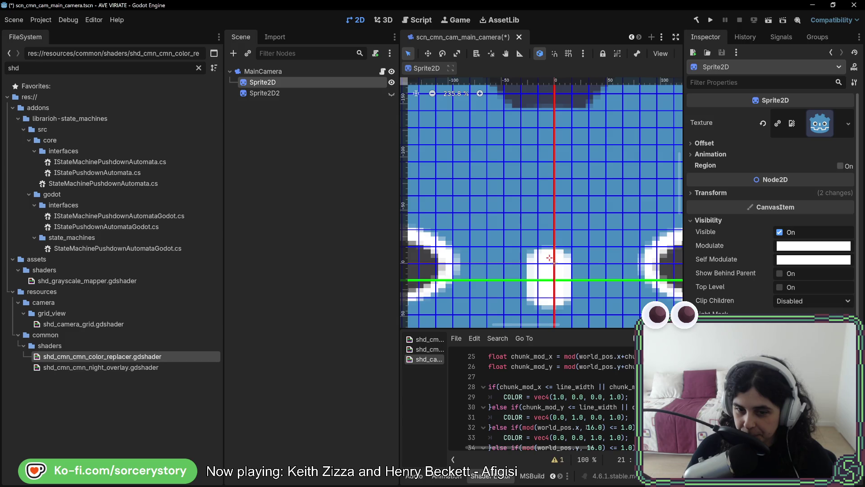
pyautogui.scroll(1, 587, 427)
pyautogui.scroll(-1, 588, 425)
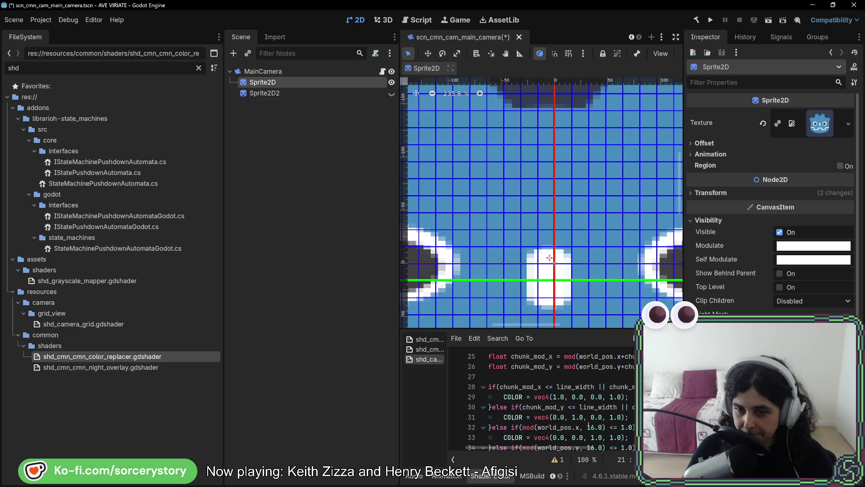
pyautogui.scroll(1, 553, 413)
pyautogui.click(553, 405)
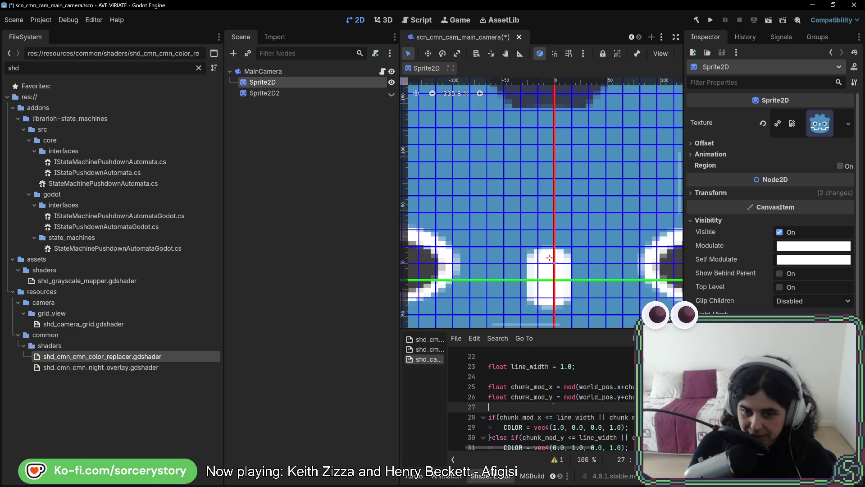
pyautogui.press('Return')
pyautogui.press('Return')
pyautogui.press('Up')
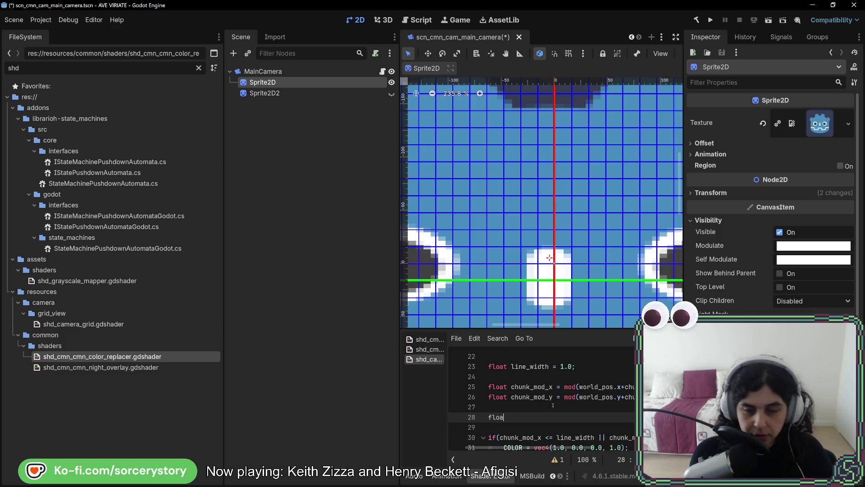
pyautogui.write('t grid')
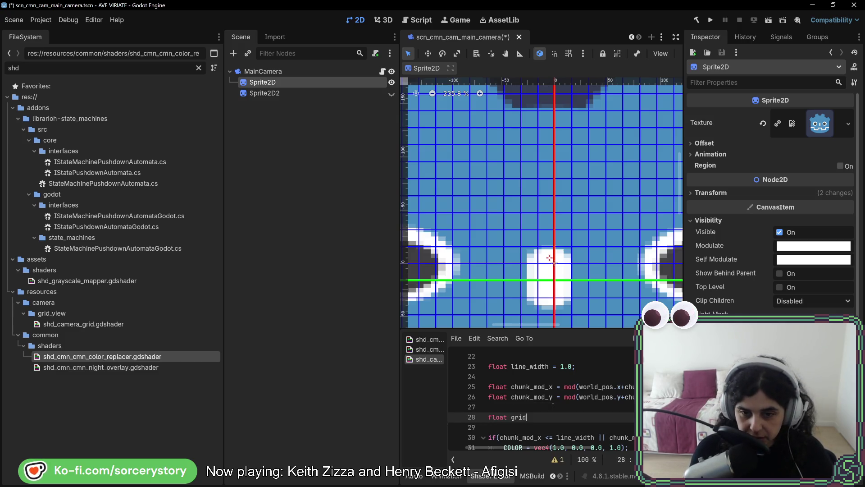
pyautogui.write('_mod_x =')
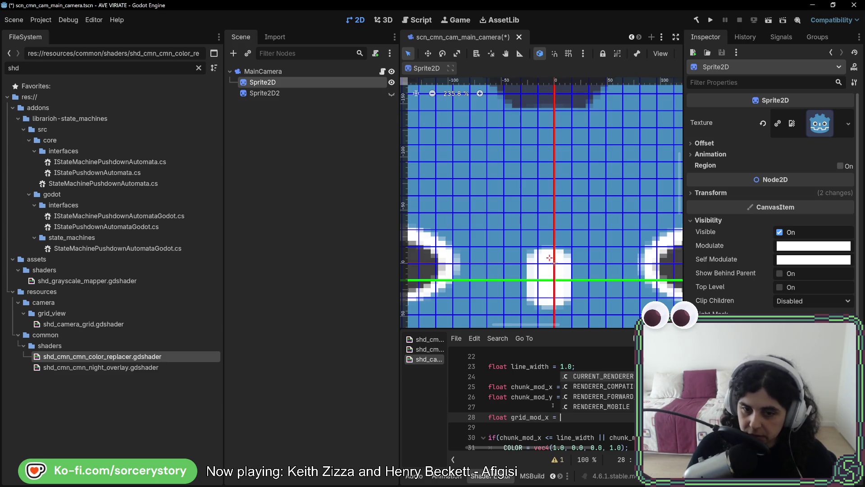
# Move mod(world_pos.x, 16.0) from line 34 into the grid_mod_x declaration, using grid_mod_x on line 34
pyautogui.scroll(-2, 552, 405)
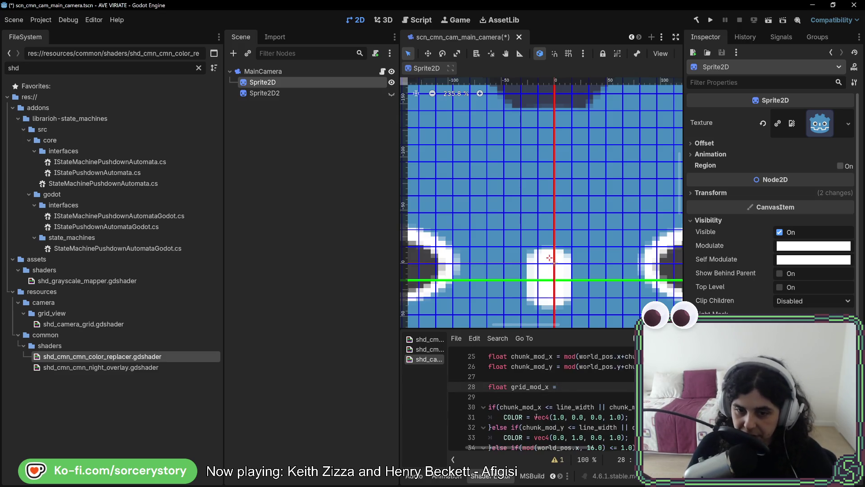
pyautogui.moveTo(523, 417); pyautogui.dragTo(603, 417)
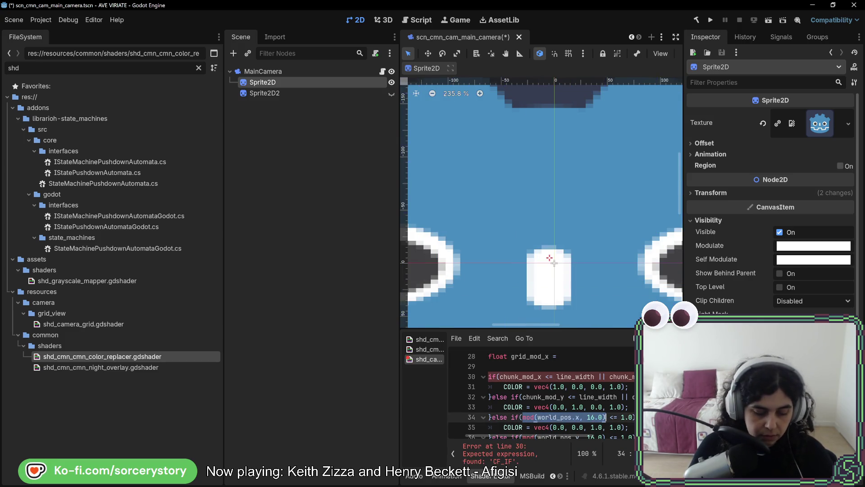
pyautogui.write('grid_mod')
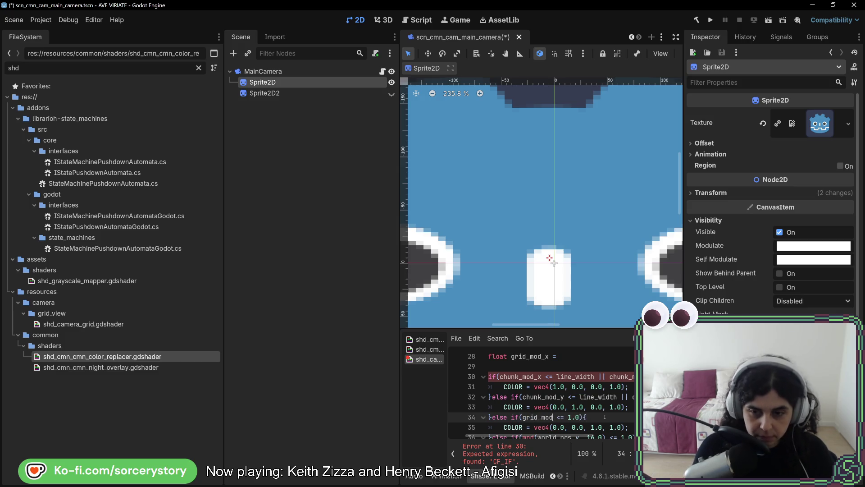
pyautogui.scroll(1, 606, 415)
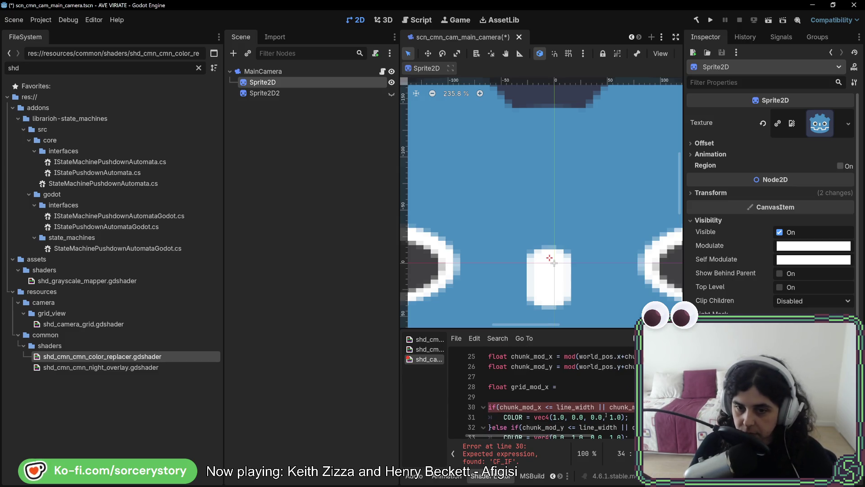
pyautogui.click(594, 387)
pyautogui.write('mod(world_pos.x, 16.0)')
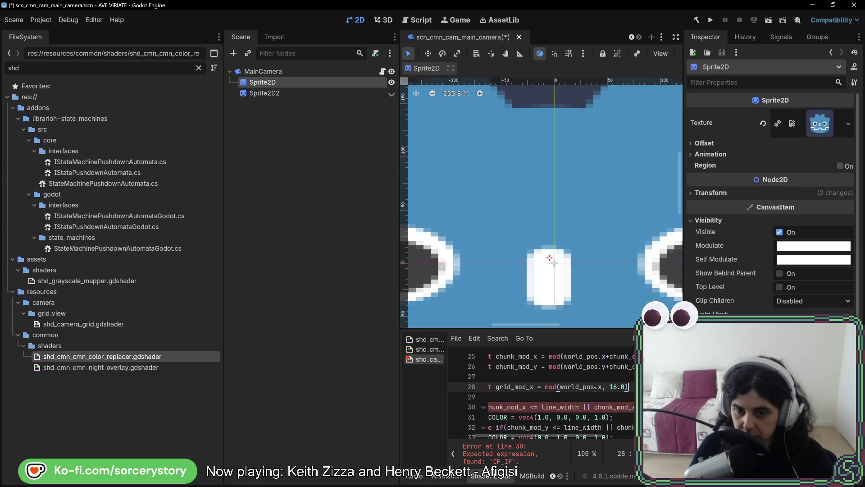
pyautogui.moveTo(591, 443)
pyautogui.mouseDown()
pyautogui.moveTo(609, 445)
pyautogui.moveTo(585, 445)
pyautogui.mouseUp()
pyautogui.write(';')
# Replace the 16.0 divisor in the grid_mod_x expression with grid_size.x
pyautogui.scroll(2, 601, 427)
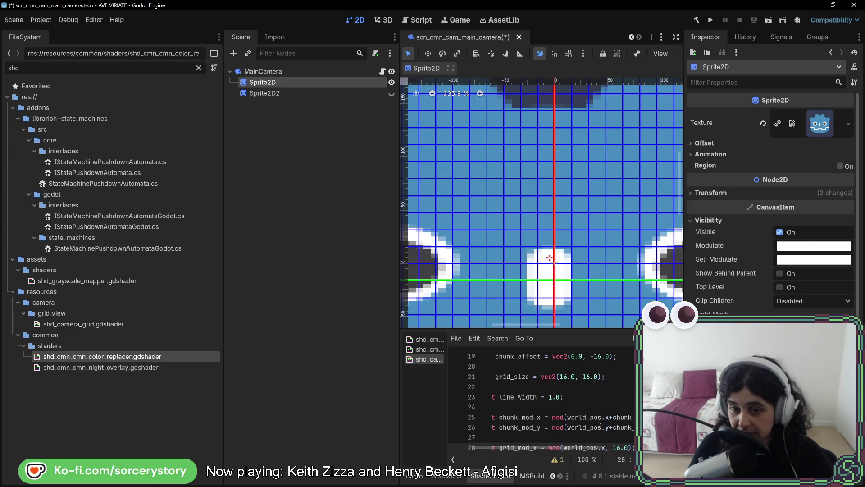
pyautogui.click(520, 378)
pyautogui.scroll(-1, 586, 418)
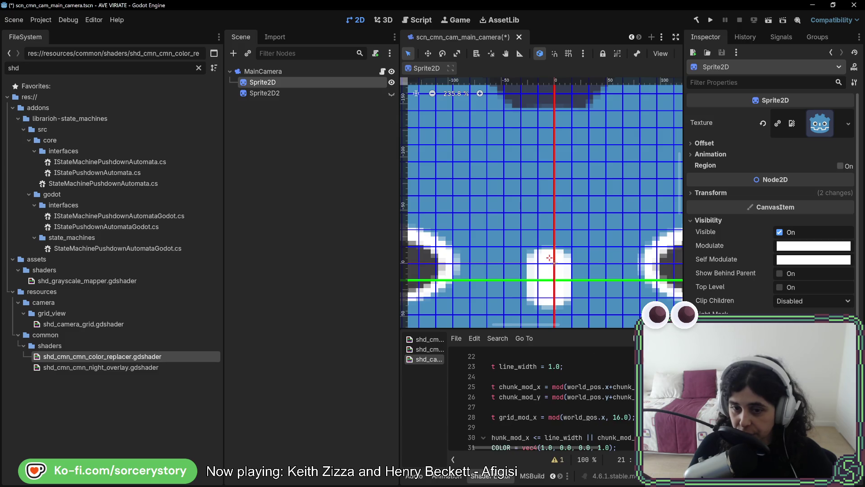
pyautogui.doubleClick(621, 417)
pyautogui.write('grid_size.x')
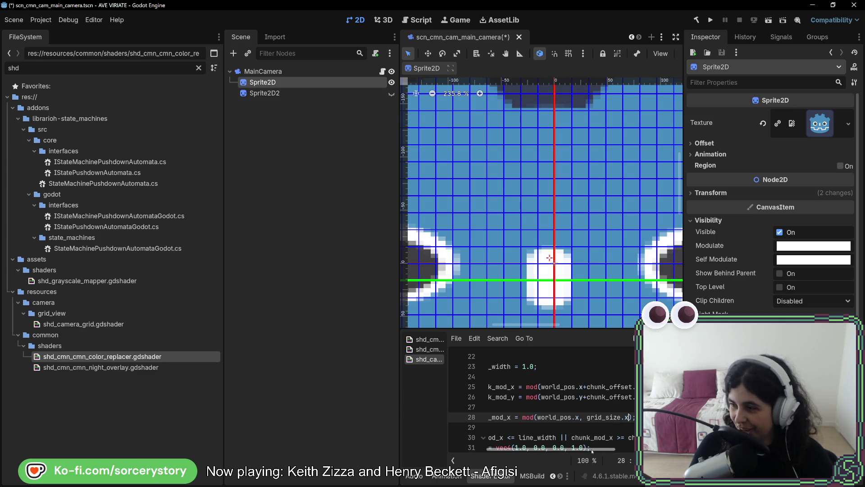
pyautogui.moveTo(592, 451); pyautogui.dragTo(568, 449)
pyautogui.scroll(-1, 577, 407)
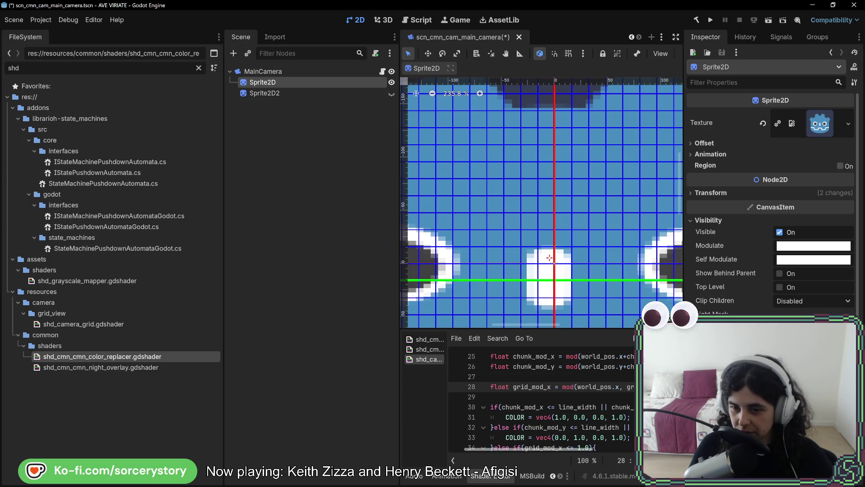
pyautogui.click(559, 476)
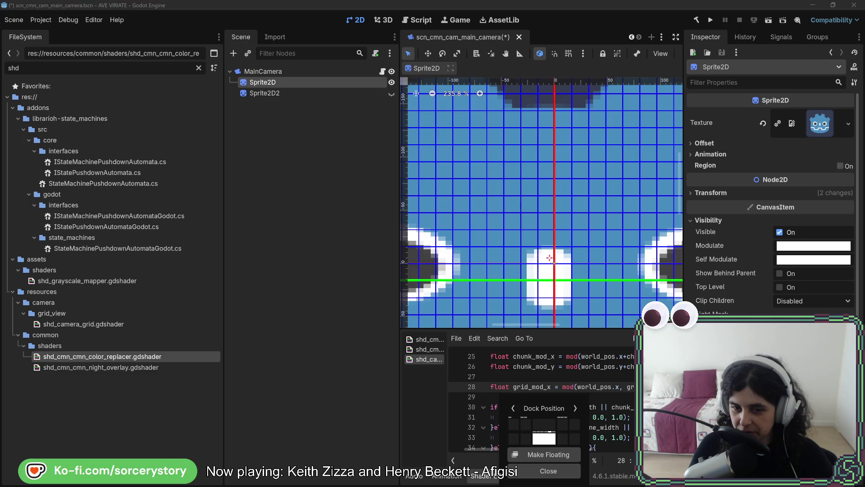
# Make the shader editor a floating window, enlarge it, and move it left to uncover the Inspector
pyautogui.click(541, 455)
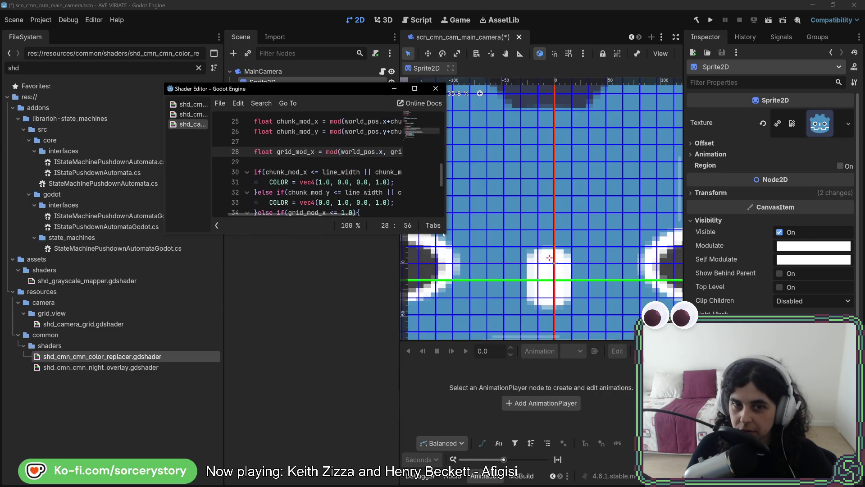
pyautogui.moveTo(443, 235)
pyautogui.mouseDown()
pyautogui.moveTo(639, 399)
pyautogui.moveTo(699, 464)
pyautogui.mouseUp()
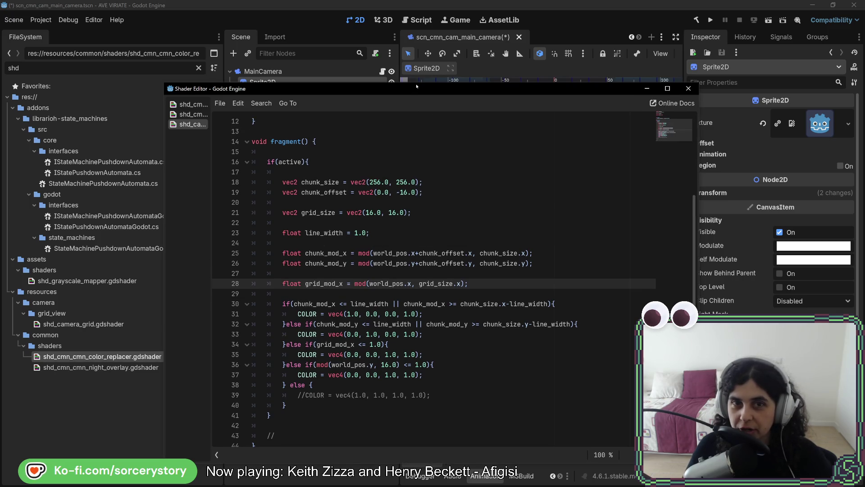
pyautogui.moveTo(417, 86); pyautogui.dragTo(420, 26)
pyautogui.moveTo(489, 37); pyautogui.dragTo(341, 38)
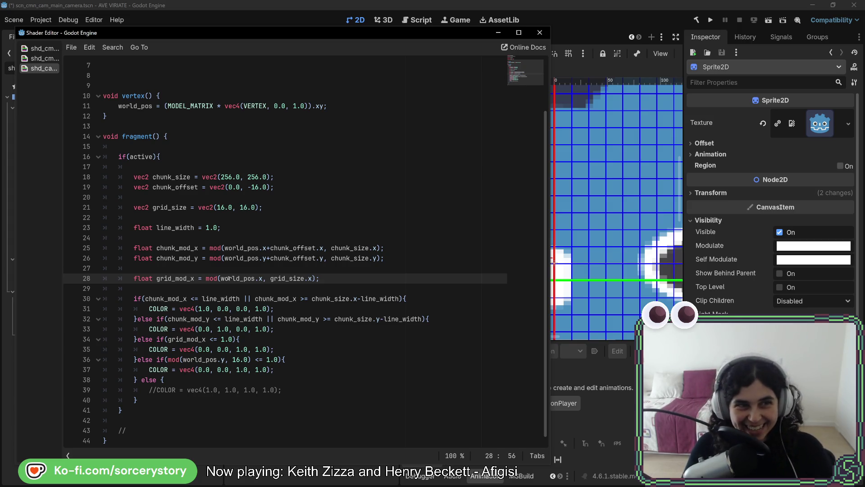
# Duplicate the grid_mod_x line into grid_mod_y = mod(world_pos.y, grid_size.y)
pyautogui.click(333, 331)
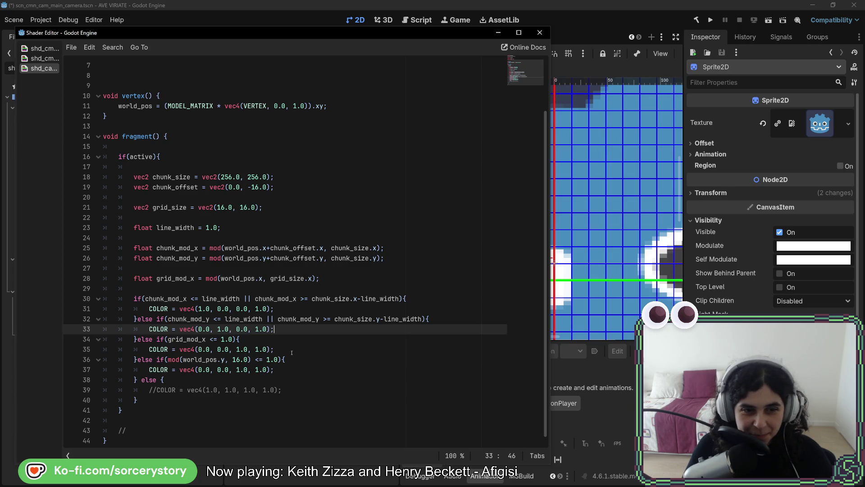
pyautogui.click(335, 278)
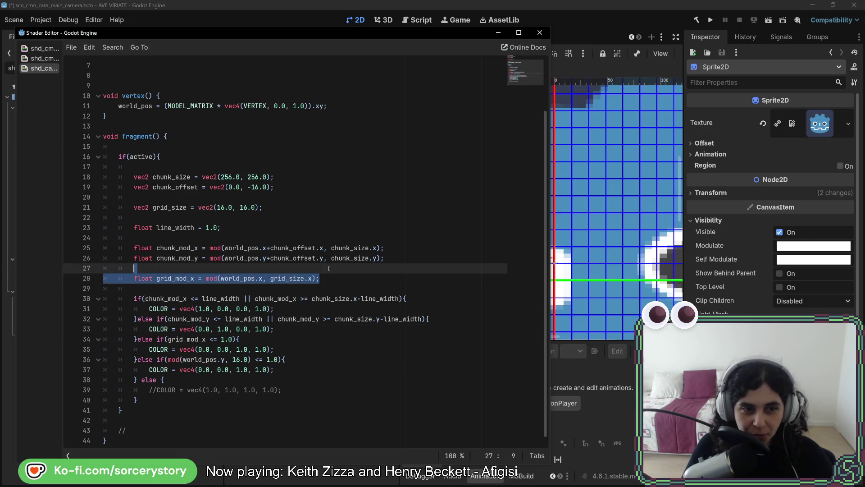
pyautogui.hotkey('ctrl', 'shift', 'd')
pyautogui.moveTo(190, 289); pyautogui.dragTo(195, 289)
pyautogui.write('y')
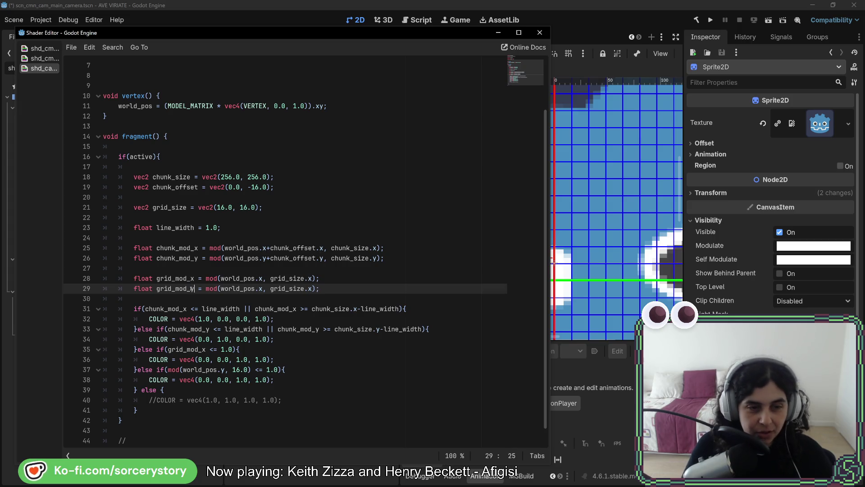
pyautogui.doubleClick(310, 289)
pyautogui.write('y')
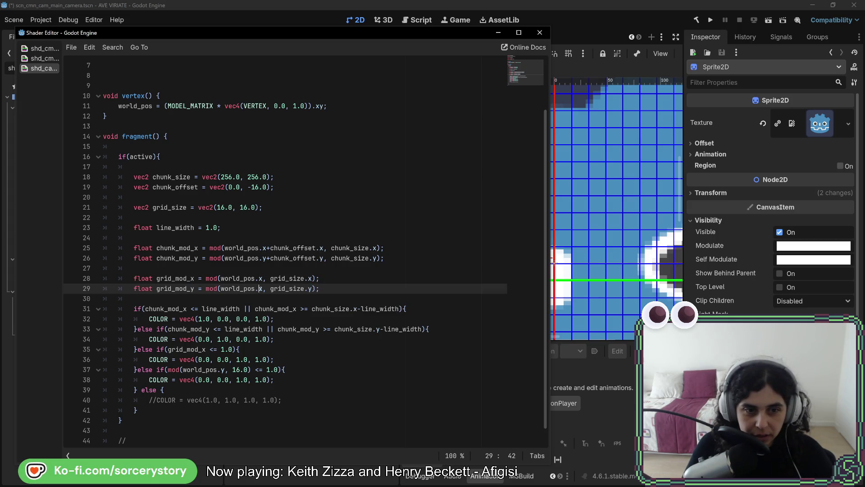
pyautogui.doubleClick(260, 288)
pyautogui.write('y')
pyautogui.click(373, 284)
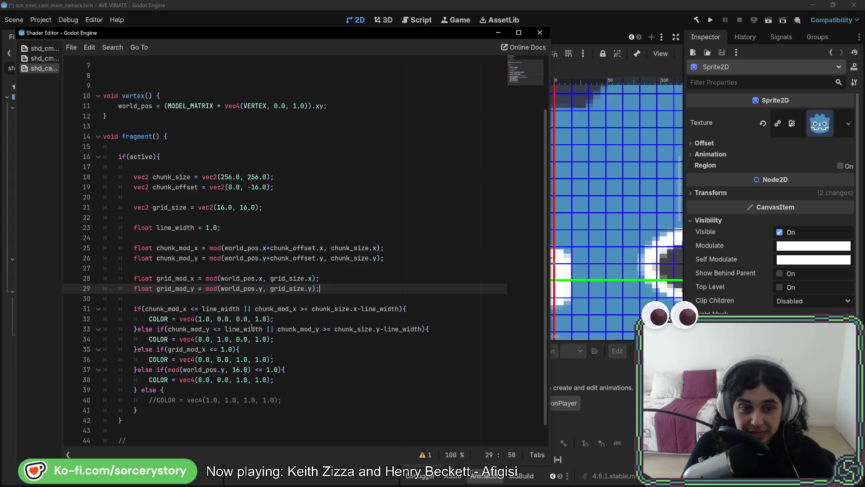
pyautogui.moveTo(422, 329); pyautogui.dragTo(169, 329)
# Paste the copied chunk condition over line 35's grid_mod_x <= 1.0 test, making its first variable grid_mod_x
pyautogui.hotkey('ctrl', 'c')
pyautogui.moveTo(233, 350); pyautogui.dragTo(167, 349)
pyautogui.hotkey('ctrl', 'v')
pyautogui.click(186, 350)
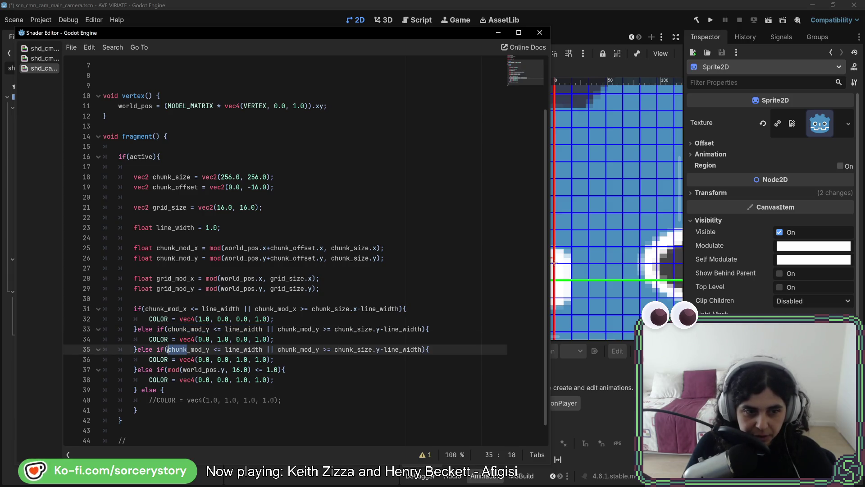
pyautogui.write('grid')
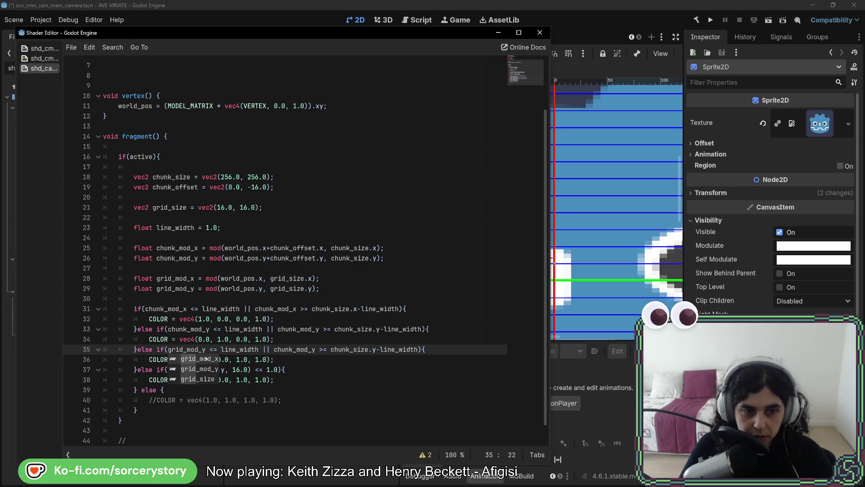
pyautogui.moveTo(205, 349); pyautogui.dragTo(198, 349)
pyautogui.write('_x')
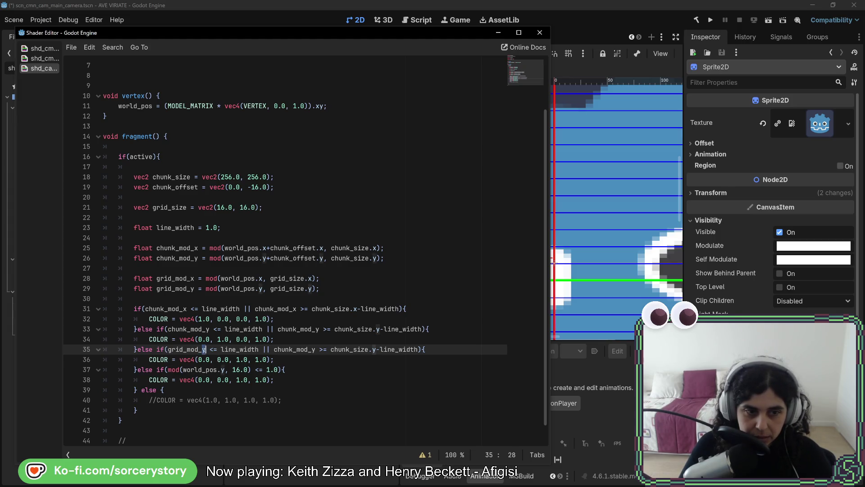
# Change line 35's remaining chunk_mod_y and chunk_size.y to grid_mod_x and grid_size.x
pyautogui.click(293, 350)
pyautogui.moveTo(293, 349); pyautogui.dragTo(275, 349)
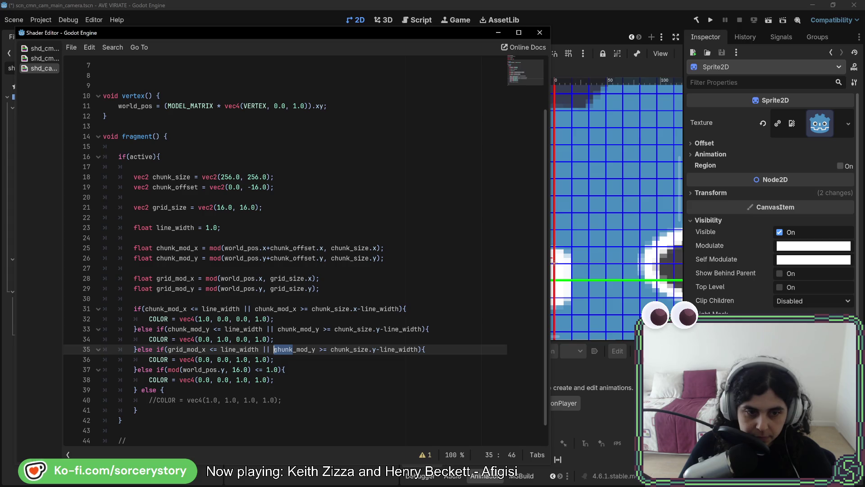
pyautogui.write('grid')
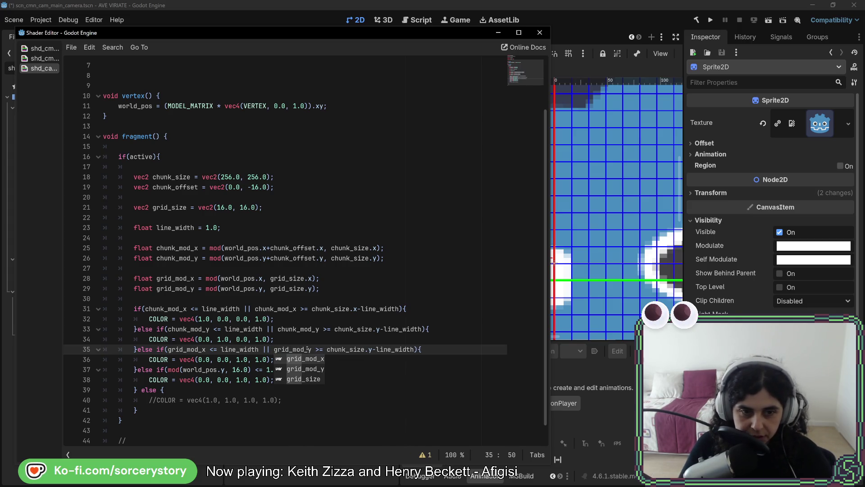
pyautogui.press('Tab')
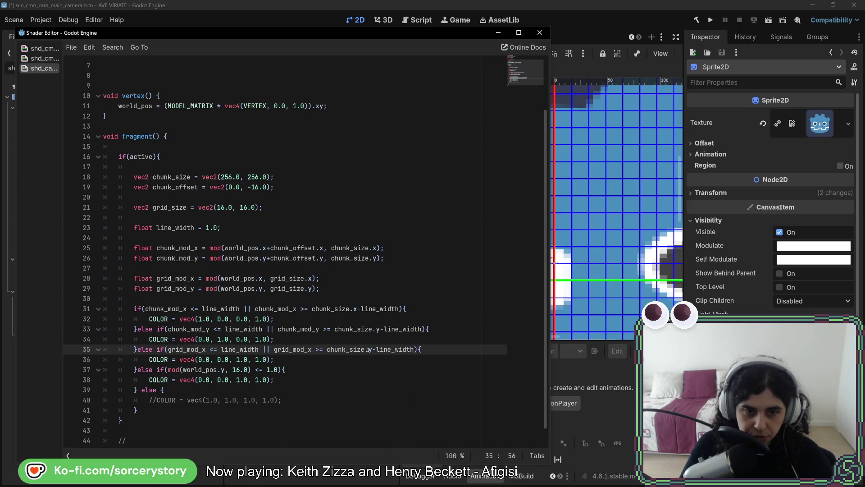
pyautogui.doubleClick(340, 350)
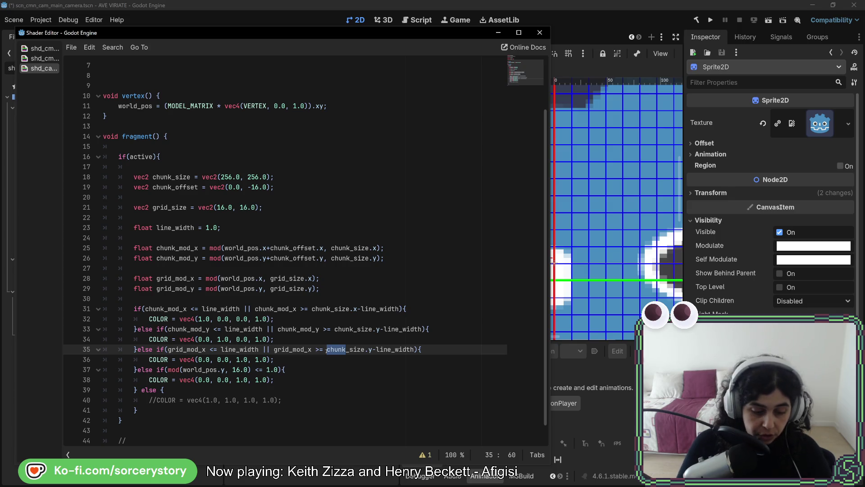
pyautogui.write('grid')
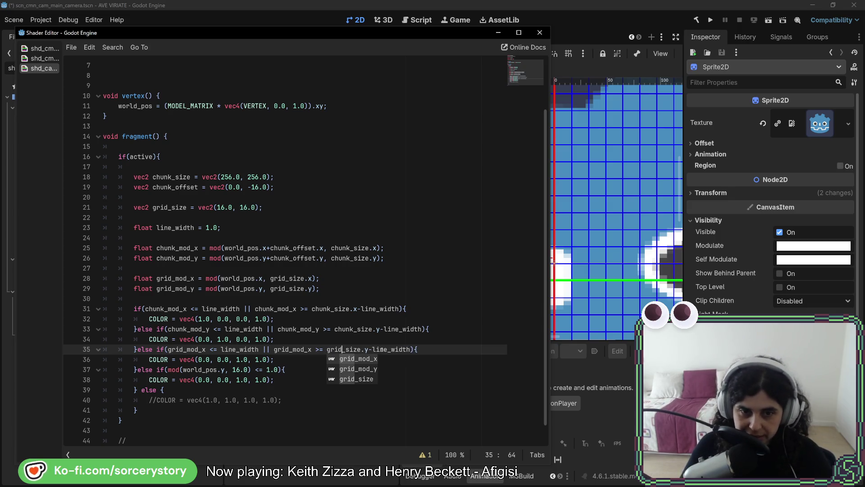
pyautogui.doubleClick(366, 349)
pyautogui.write('x')
pyautogui.click(383, 349)
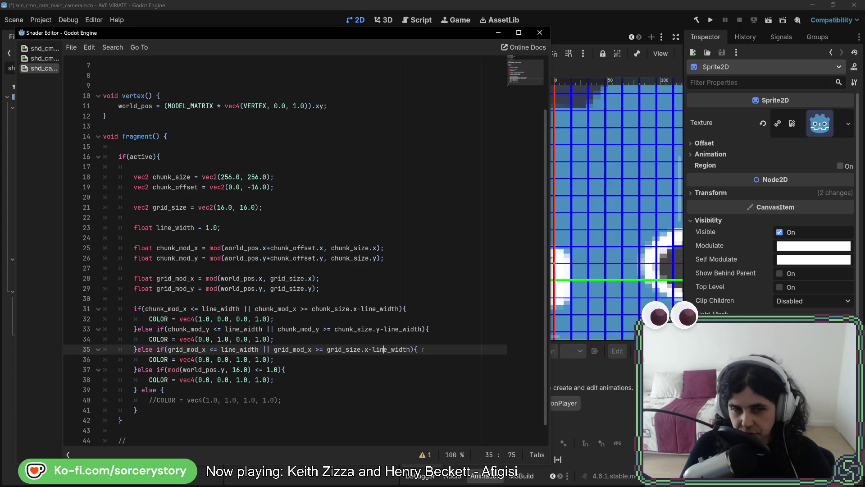
pyautogui.moveTo(410, 349); pyautogui.dragTo(168, 349)
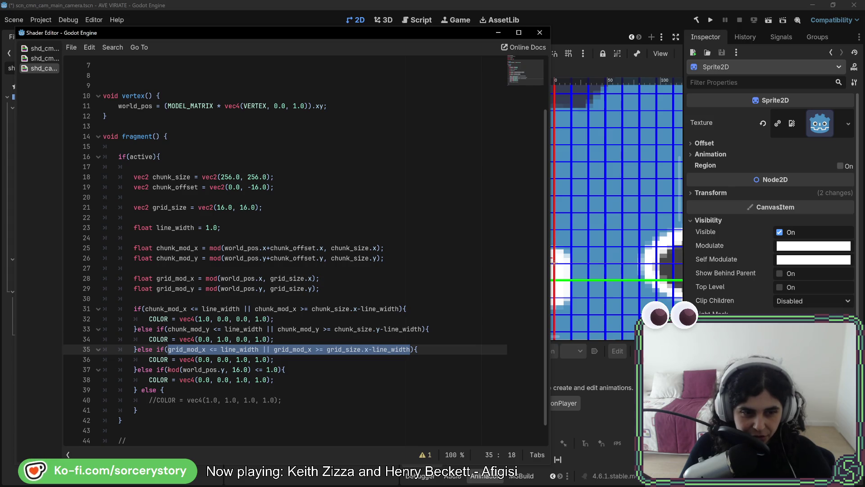
# Paste the grid-line condition over line 37's mod test, switching grid_mod_x and grid_size.x to y
pyautogui.moveTo(168, 369); pyautogui.dragTo(286, 369)
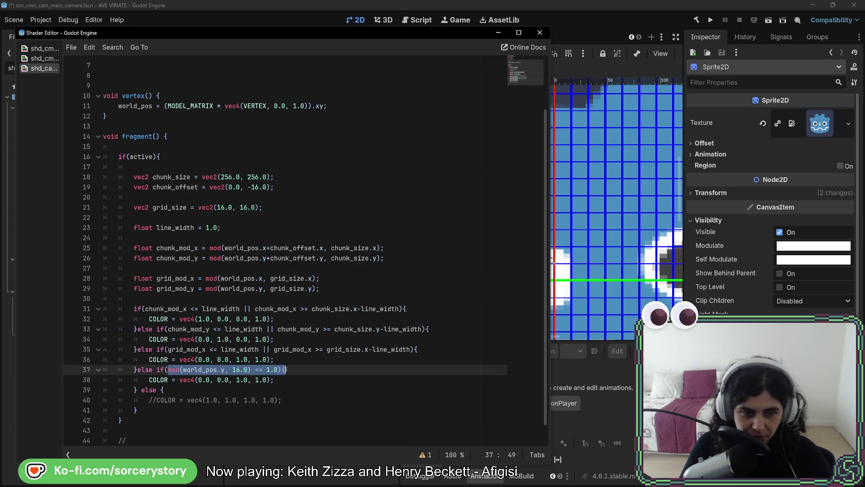
pyautogui.hotkey('ctrl', 'v')
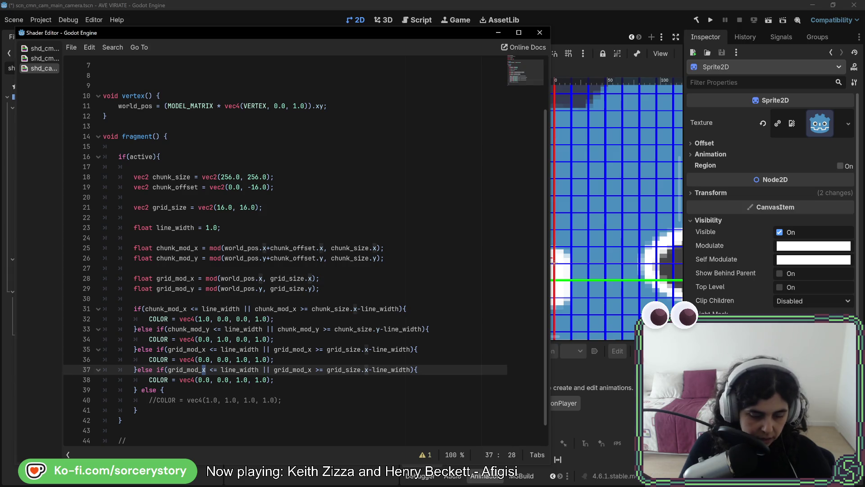
pyautogui.press('BackSpace')
pyautogui.write('y')
pyautogui.click(310, 370)
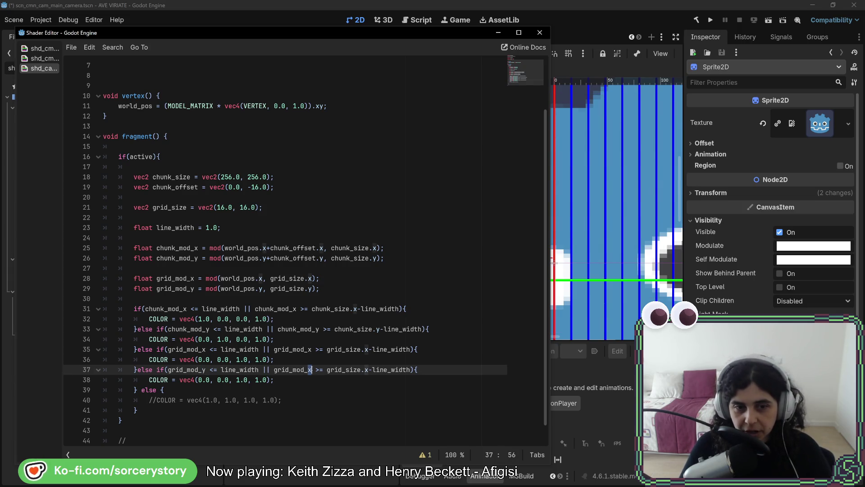
pyautogui.press('BackSpace')
pyautogui.write('y')
pyautogui.click(367, 370)
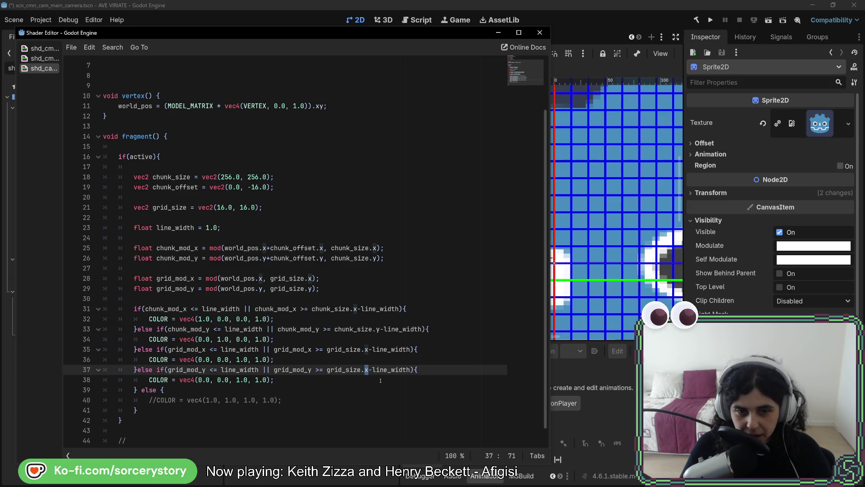
pyautogui.press('BackSpace')
pyautogui.write('y')
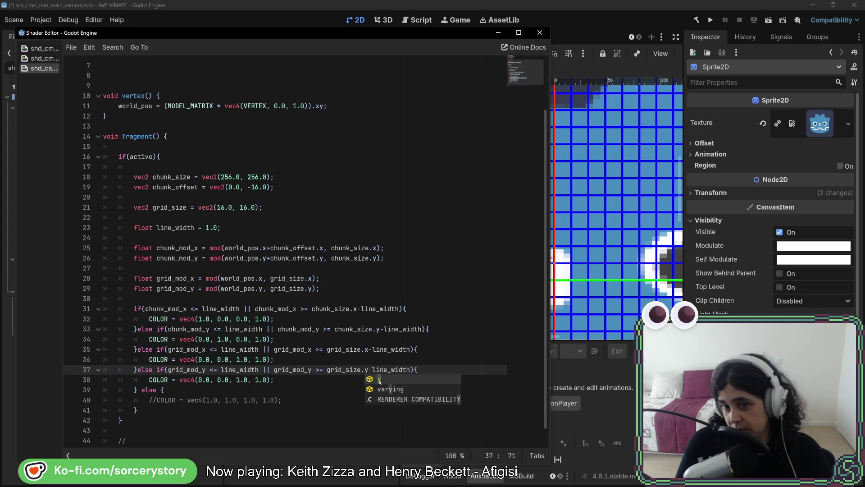
pyautogui.click(290, 389)
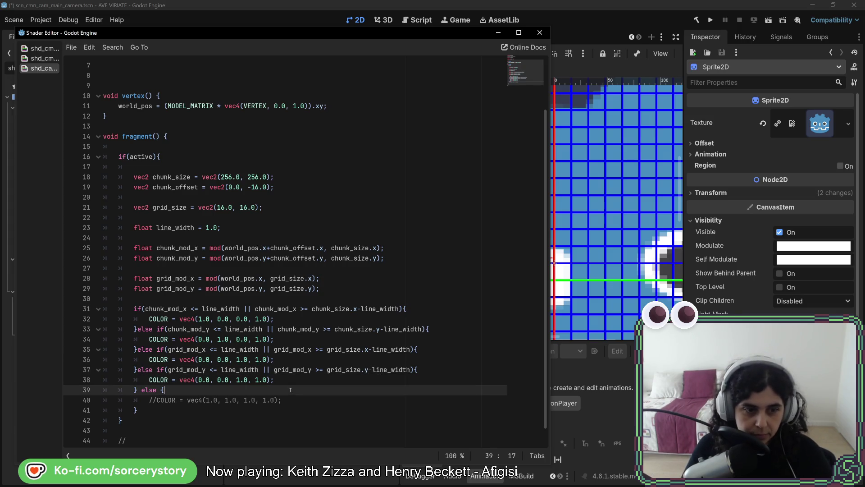
# Save the shader changes and return to the main editor window
pyautogui.click(294, 379)
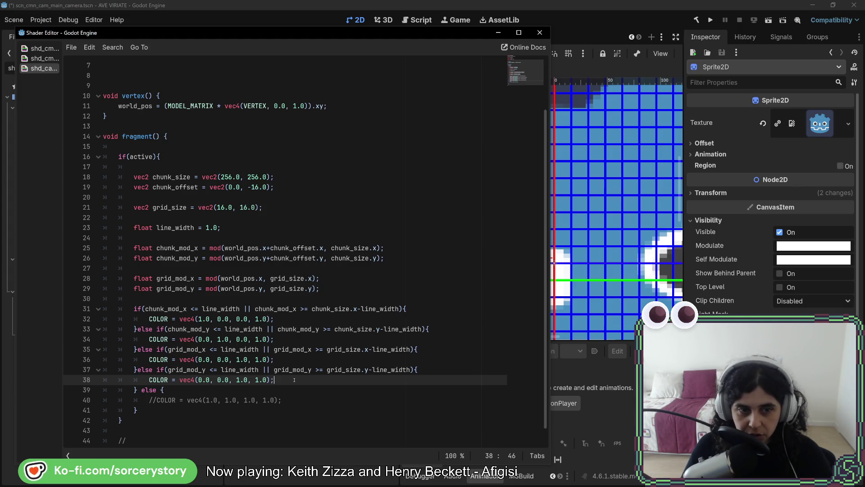
pyautogui.hotkey('ctrl', 's')
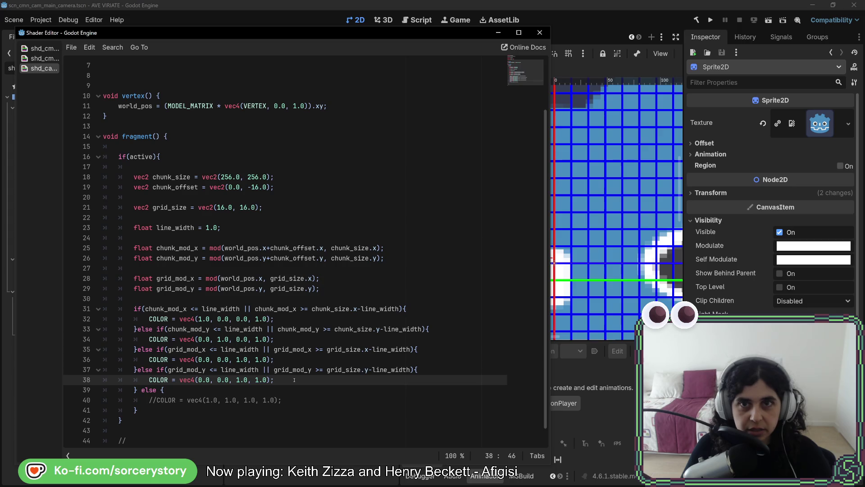
pyautogui.click(592, 23)
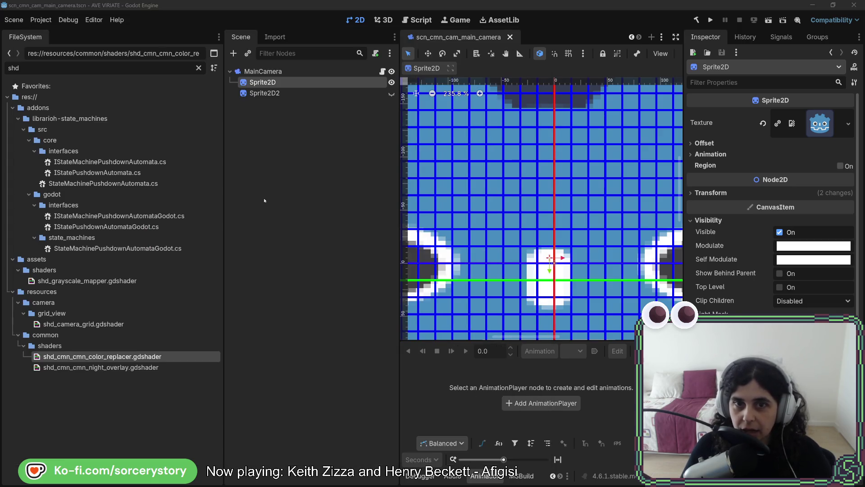
# Hide the Sprite2D, run the project, and scroll back up to the shader's active uniform
pyautogui.hotkey('alt', 'Tab')
pyautogui.click(609, 59)
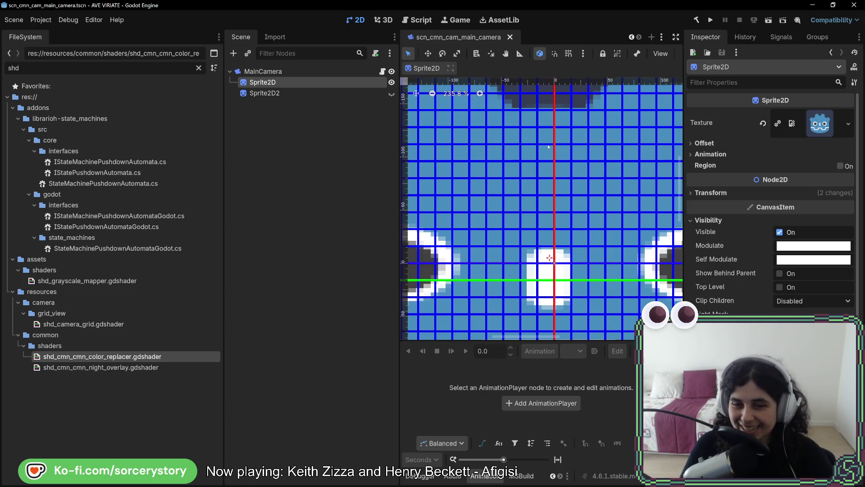
pyautogui.click(392, 82)
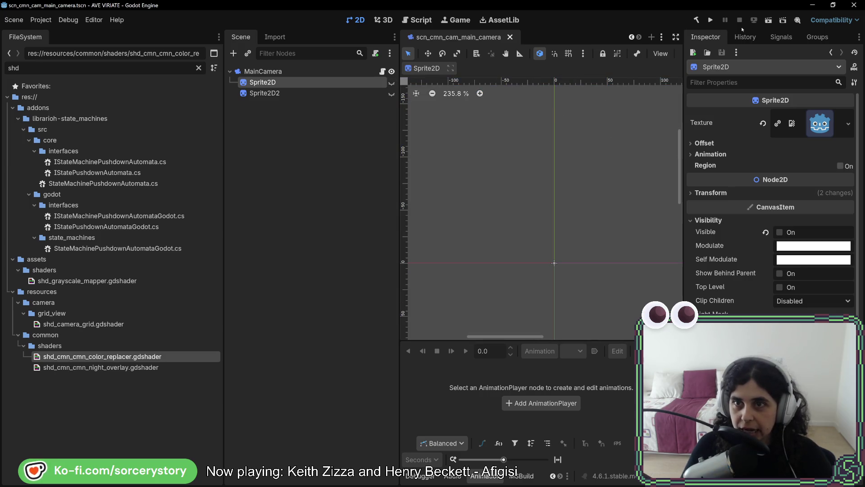
pyautogui.click(710, 20)
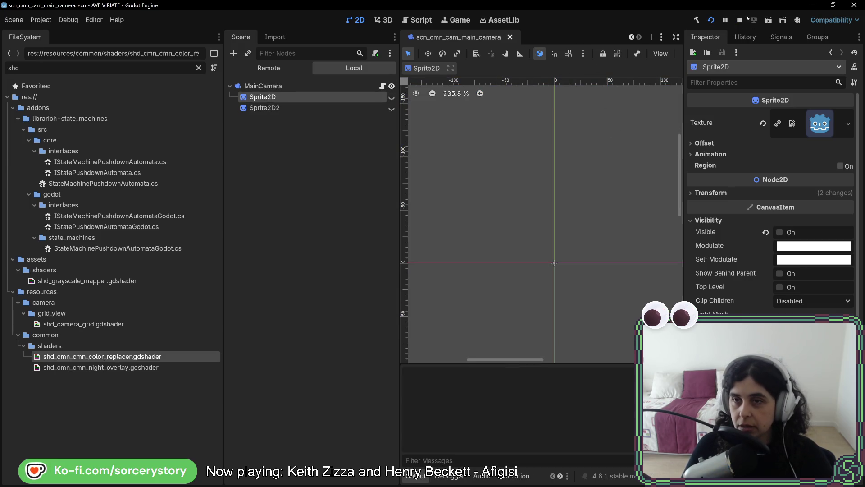
pyautogui.scroll(2, 240, 334)
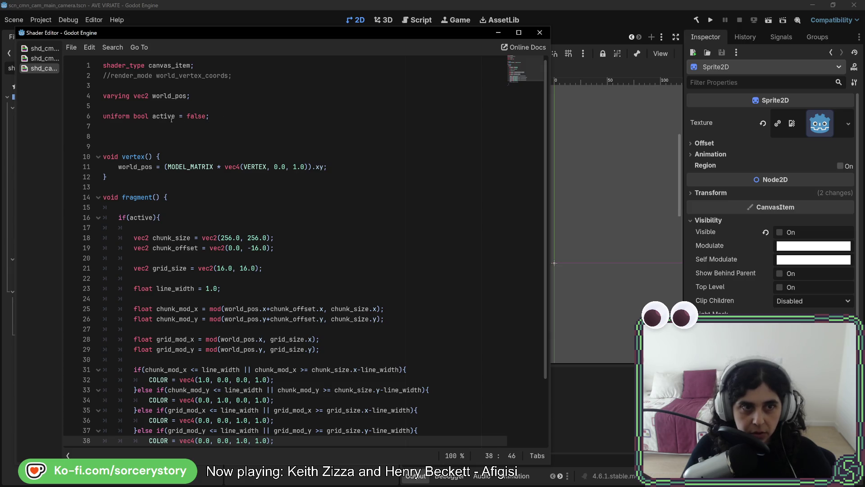
pyautogui.doubleClick(155, 117)
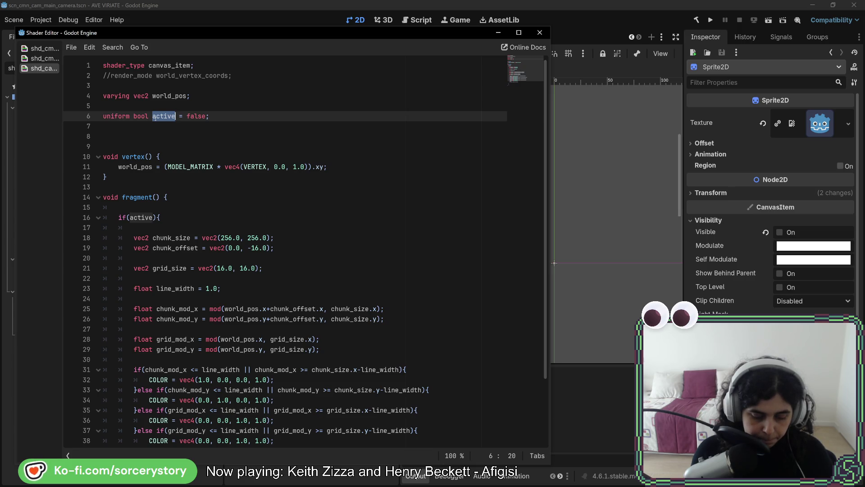
# Rename the active uniform to view_grid, duplicate that line, and rename the first copy view_chunk
pyautogui.write('view_')
pyautogui.write('grid')
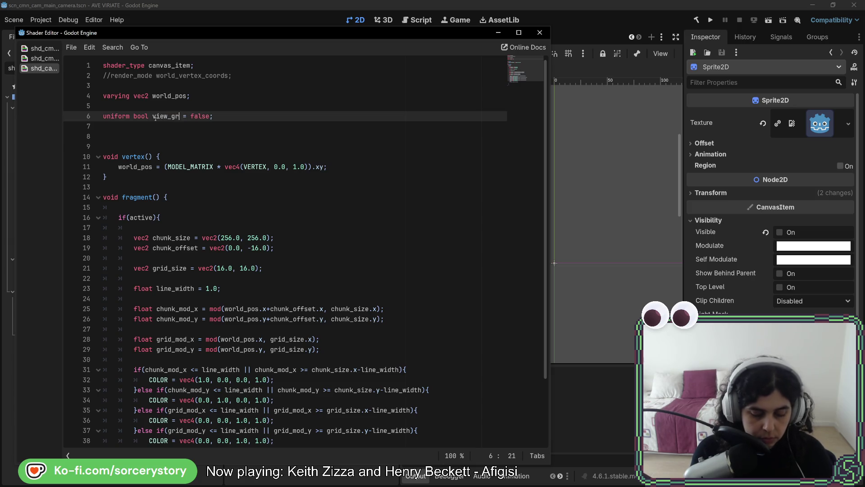
pyautogui.press('End')
pyautogui.hotkey('shift', 'Home')
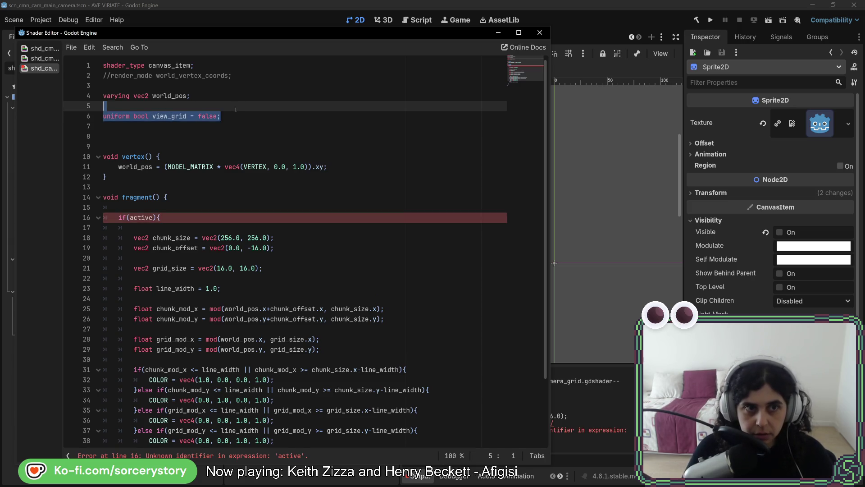
pyautogui.hotkey('ctrl', 'c')
pyautogui.press('End')
pyautogui.press('Return')
pyautogui.hotkey('ctrl', 'v')
pyautogui.doubleClick(183, 126)
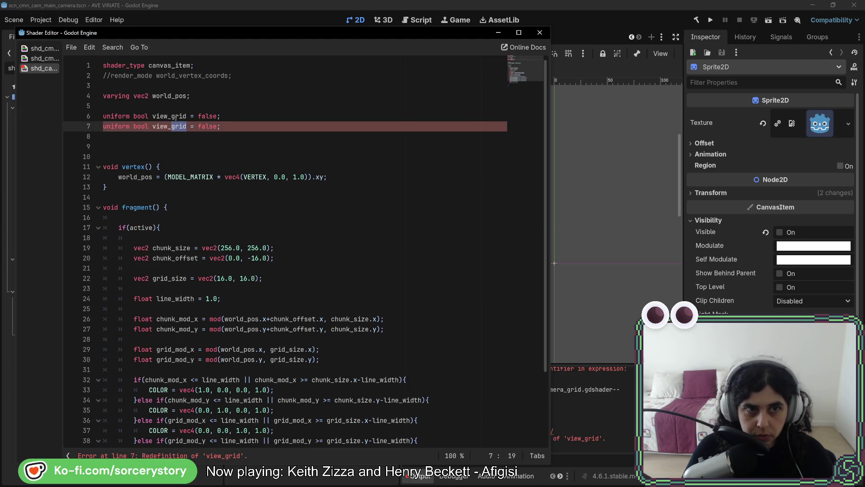
pyautogui.doubleClick(181, 116)
pyautogui.write('chunk')
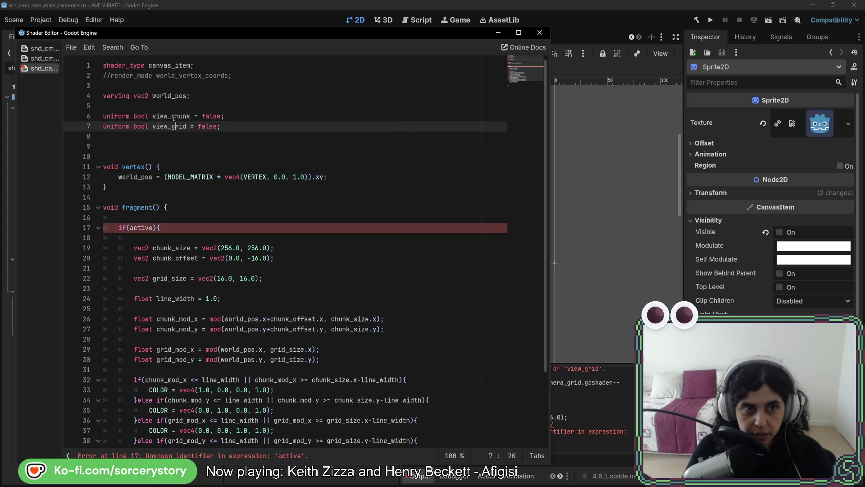
pyautogui.doubleClick(171, 116)
pyautogui.scroll(-2, 200, 236)
pyautogui.scroll(-1, 200, 236)
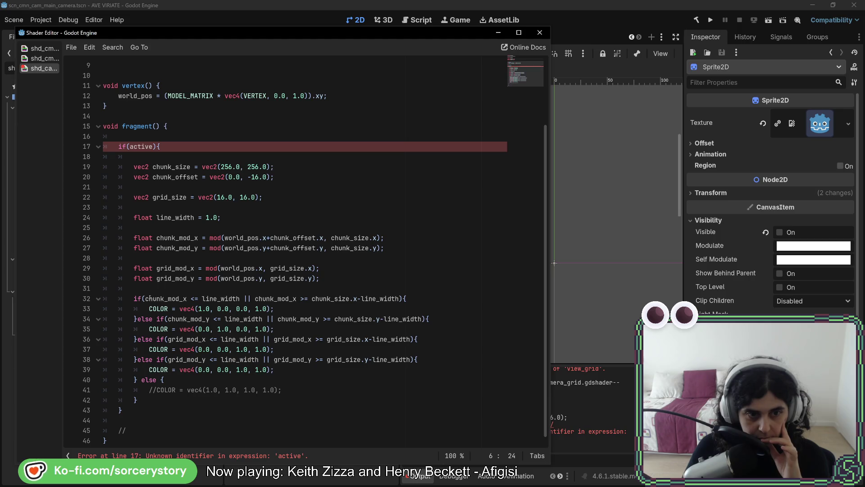
# Add an if(view_grid){ line above the grid-line code
pyautogui.click(156, 290)
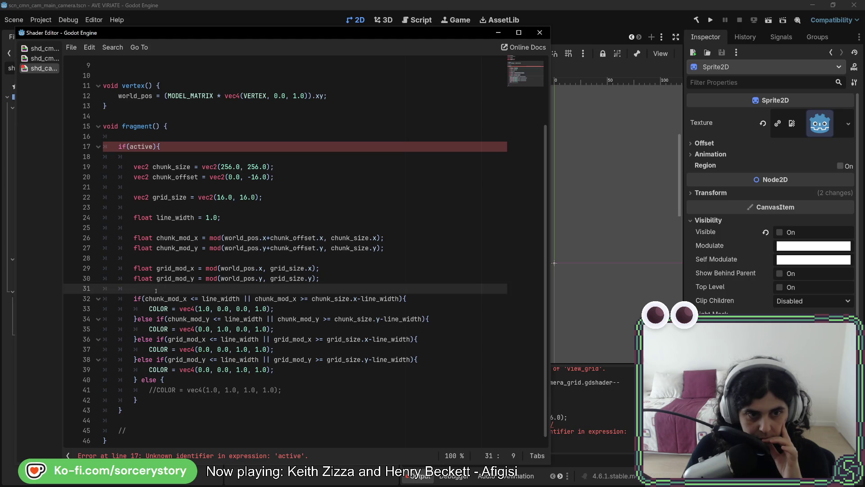
pyautogui.press('Return')
pyautogui.press('Return')
pyautogui.press('Return')
pyautogui.press('Up')
pyautogui.press('Up')
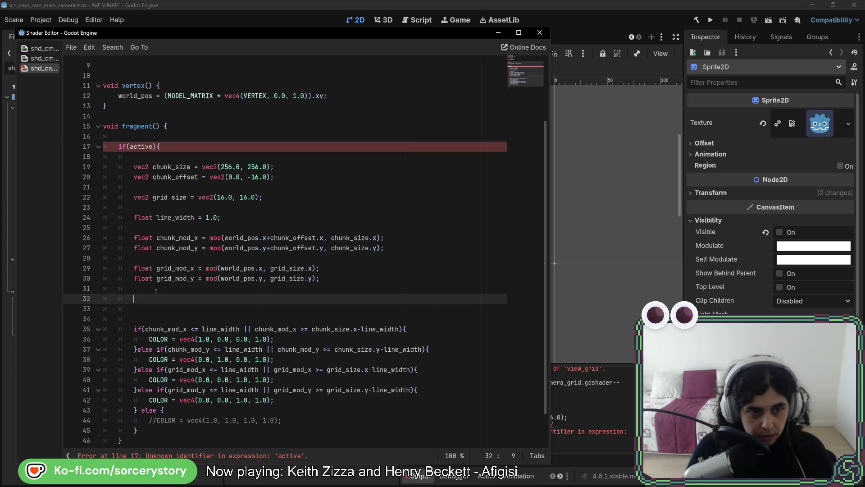
pyautogui.write('id(')
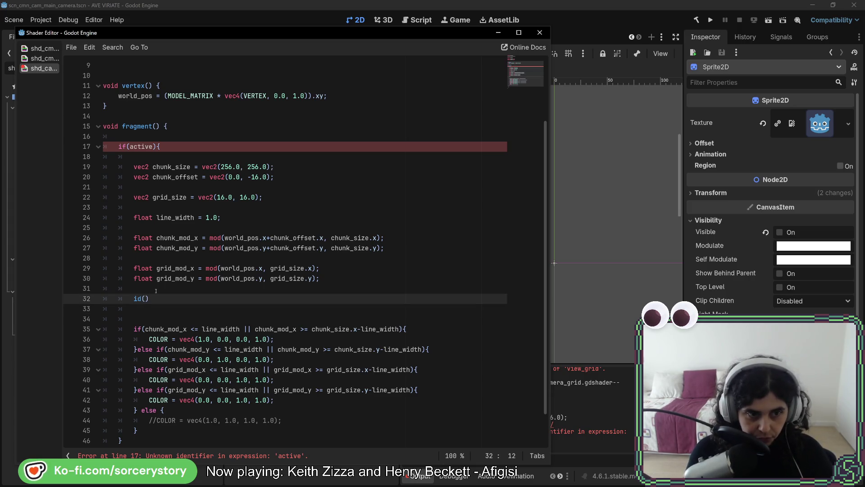
pyautogui.press('BackSpace')
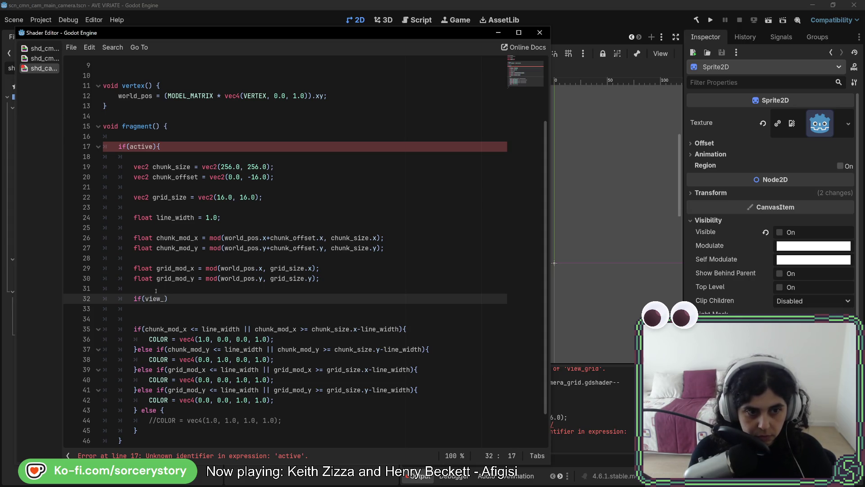
pyautogui.write('grid)')
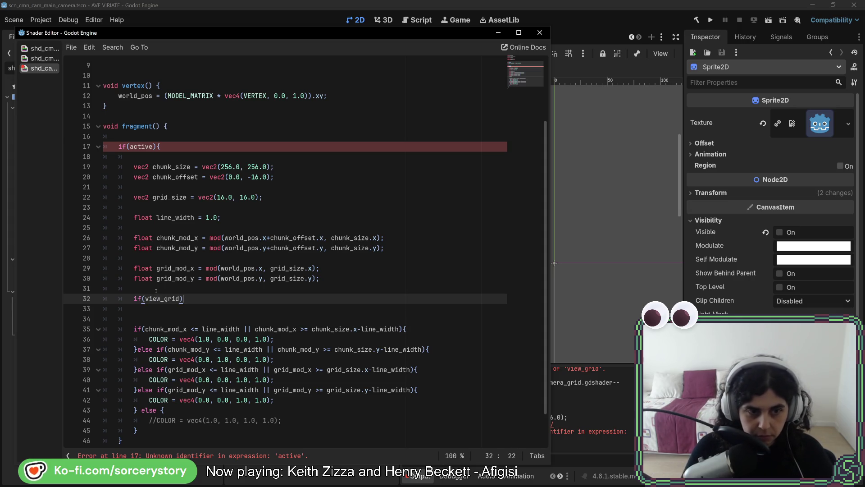
pyautogui.press('Return')
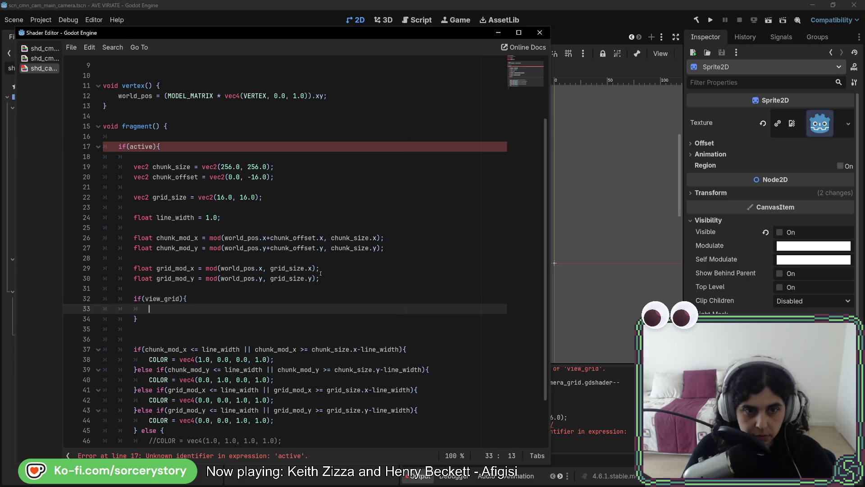
# Move the grid_mod lines and blue grid-line colour branches inside the view_grid block
pyautogui.moveTo(321, 273); pyautogui.dragTo(105, 267)
pyautogui.hotkey('ctrl', 'x')
pyautogui.hotkey('ctrl', 'v')
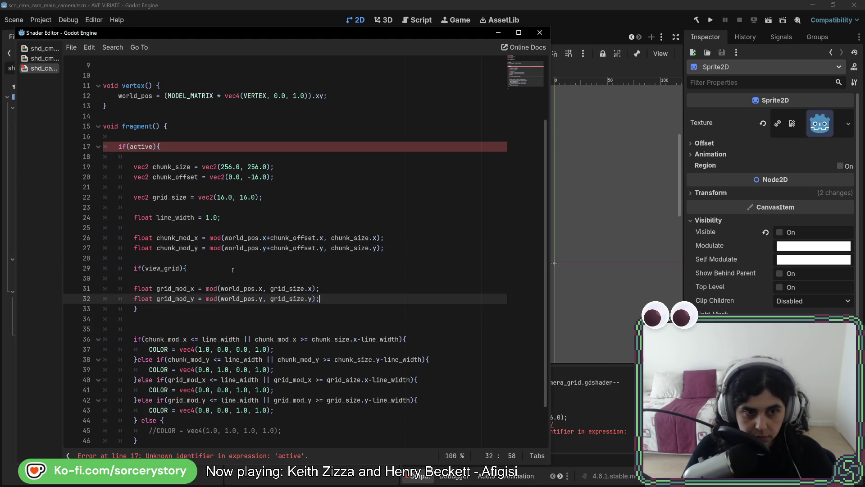
pyautogui.press('Return')
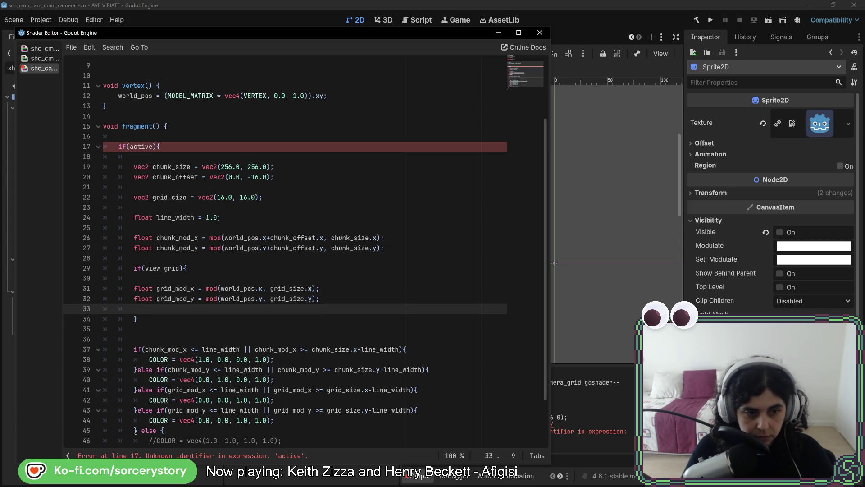
pyautogui.moveTo(138, 430); pyautogui.dragTo(157, 389)
pyautogui.press('BackSpace')
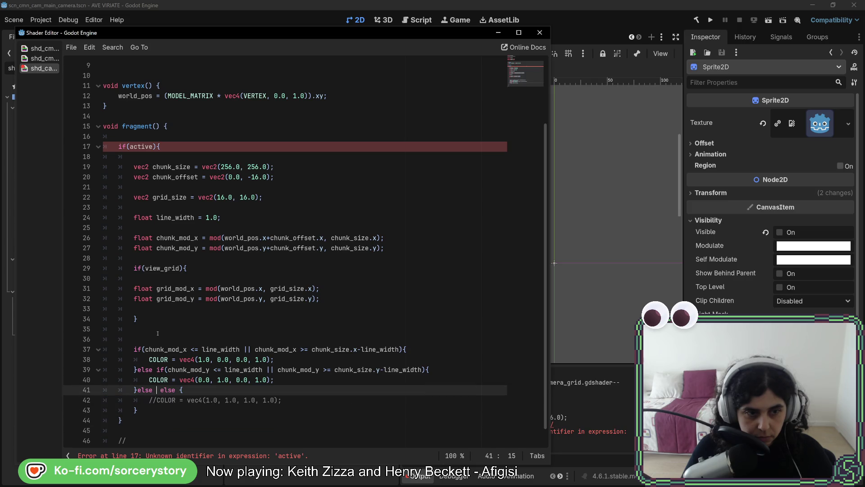
pyautogui.click(157, 309)
pyautogui.hotkey('ctrl', 'v')
pyautogui.click(180, 308)
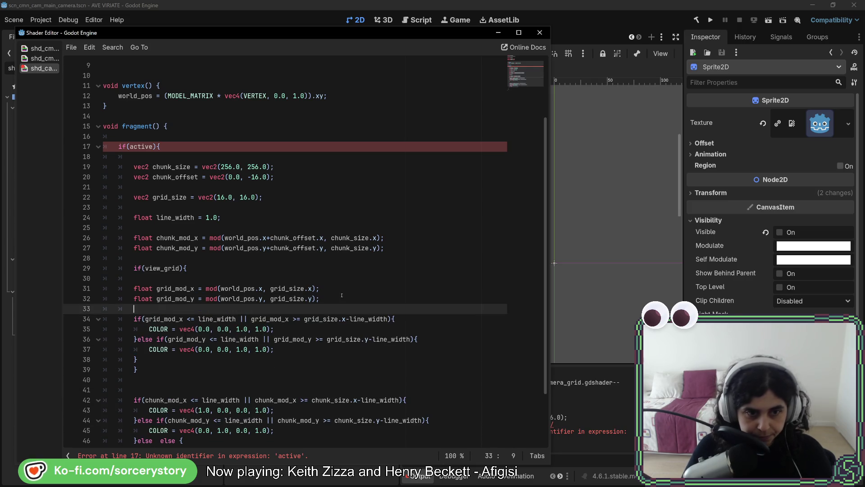
pyautogui.click(219, 268)
pyautogui.press('Delete')
# Indent the view_grid contents and start an empty if(view_chunk){ block below it
pyautogui.moveTo(138, 350); pyautogui.dragTo(158, 279)
pyautogui.press('Tab')
pyautogui.press('Down')
pyautogui.press('Down')
pyautogui.press('Down')
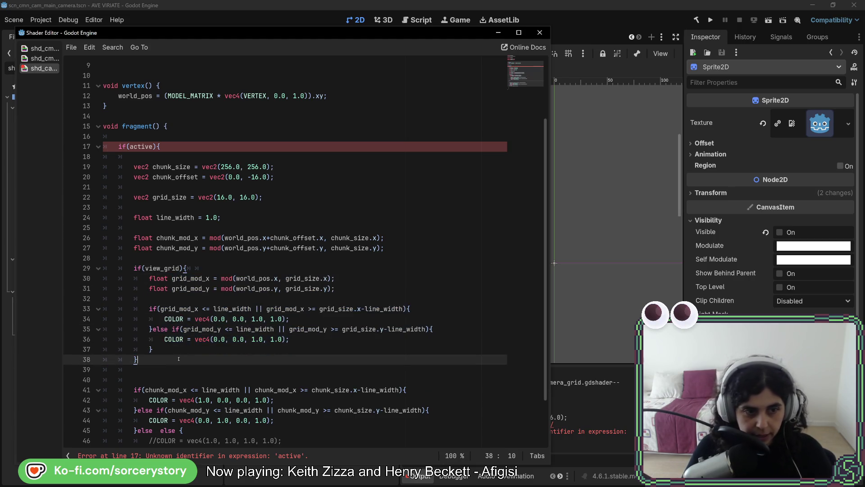
pyautogui.press('Return')
pyautogui.press('Return')
pyautogui.write('if(')
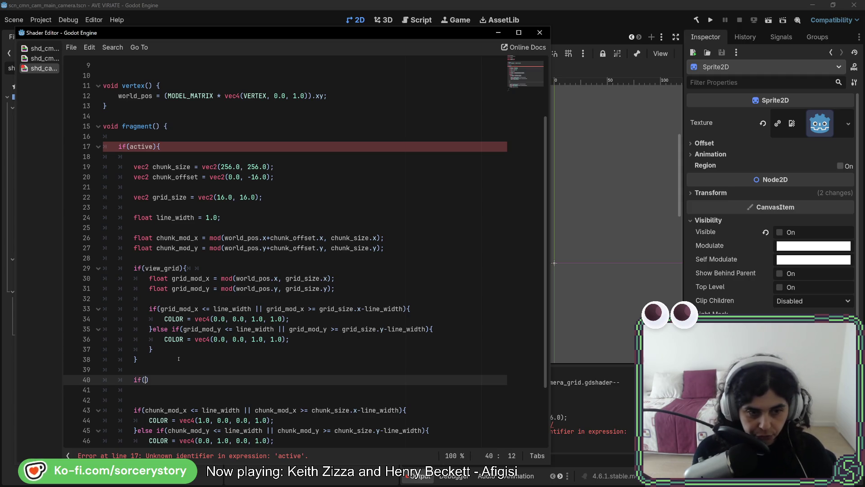
pyautogui.write('view_')
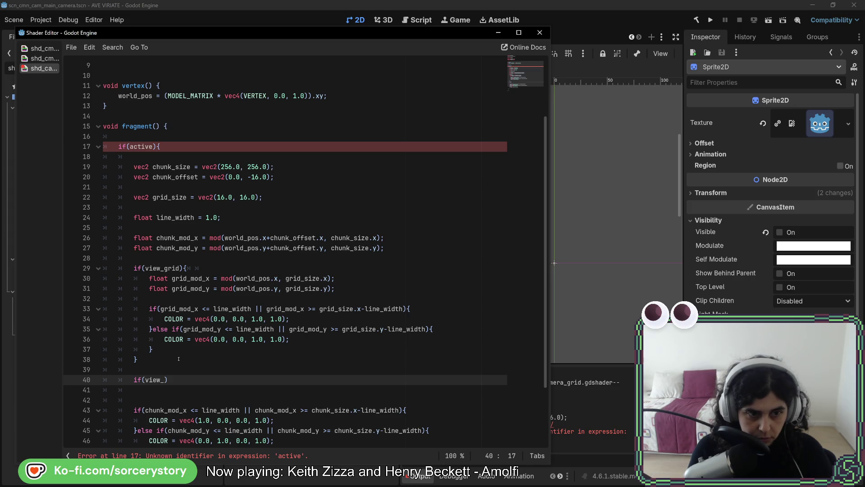
pyautogui.write('c')
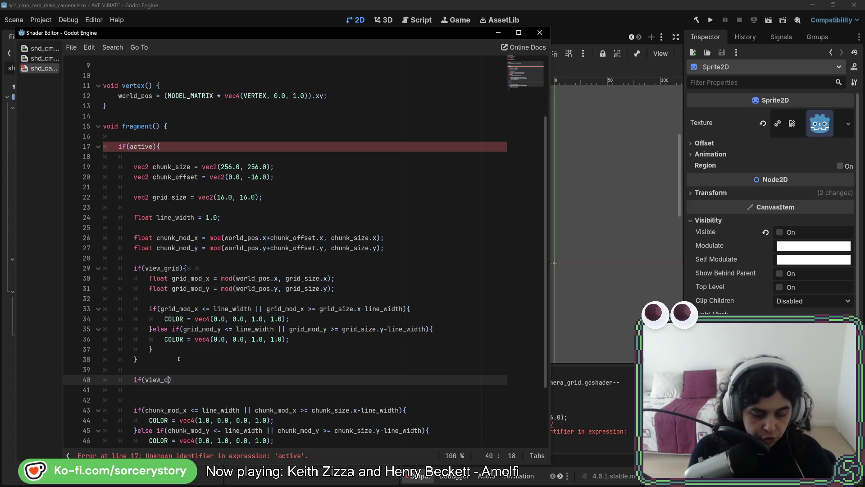
pyautogui.write('hunk')
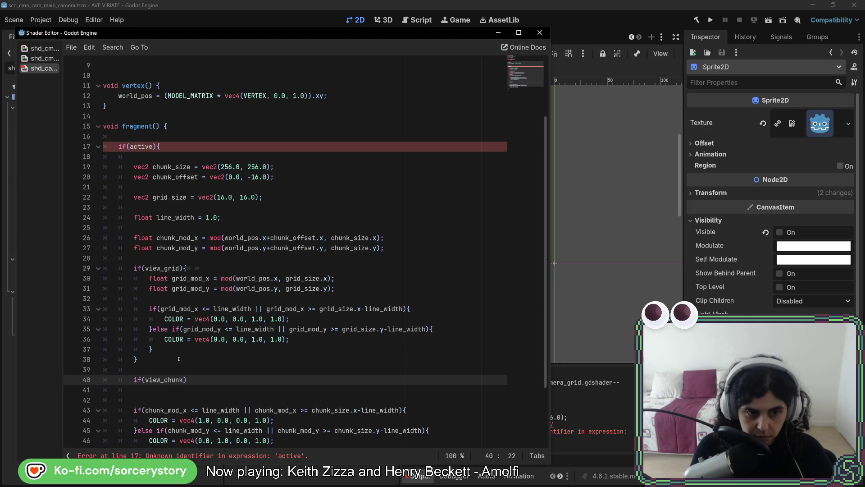
pyautogui.press('Return')
pyautogui.scroll(-1, 374, 218)
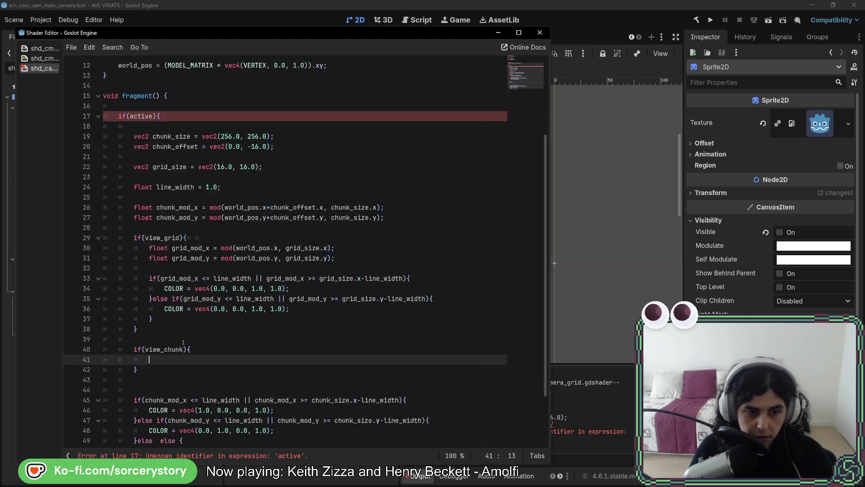
# Move the two chunk_mod calculation lines into the view_chunk block
pyautogui.moveTo(374, 218)
pyautogui.mouseDown()
pyautogui.moveTo(189, 199)
pyautogui.moveTo(225, 187)
pyautogui.mouseUp()
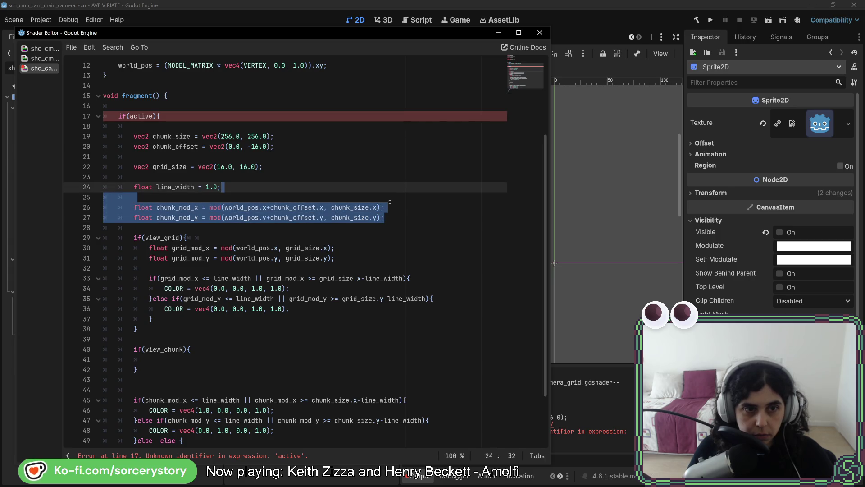
pyautogui.hotkey('ctrl', 'x')
pyautogui.keyDown('shift'); pyautogui.click(224, 317); pyautogui.keyUp('shift')
pyautogui.hotkey('ctrl', 'v')
pyautogui.press('Return')
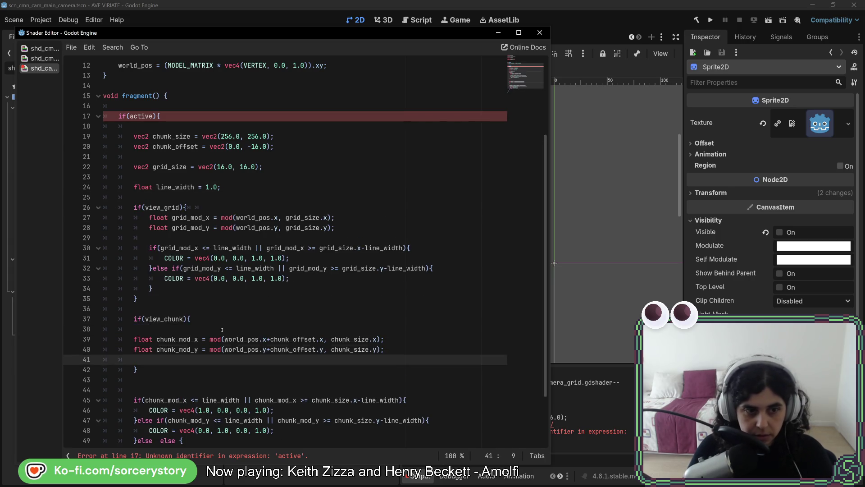
pyautogui.click(223, 322)
pyautogui.scroll(-2, 289, 348)
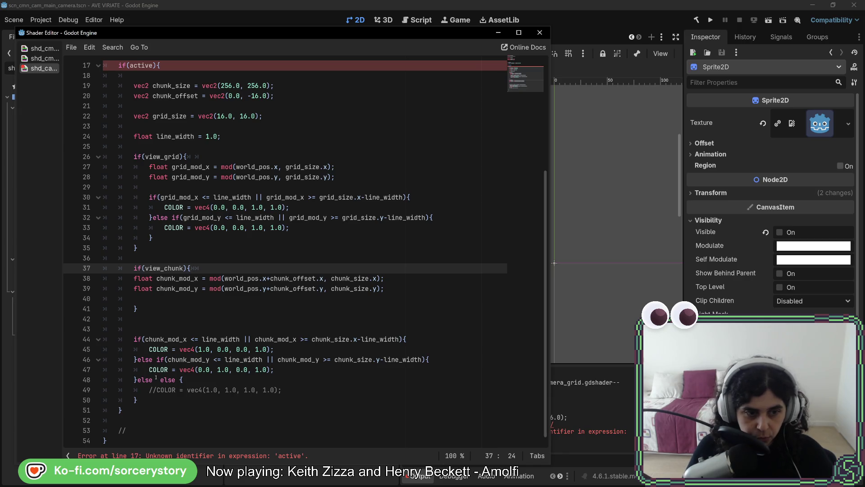
# Move the red/green chunk-line colour checks into the view_chunk block
pyautogui.moveTo(135, 379); pyautogui.dragTo(135, 340)
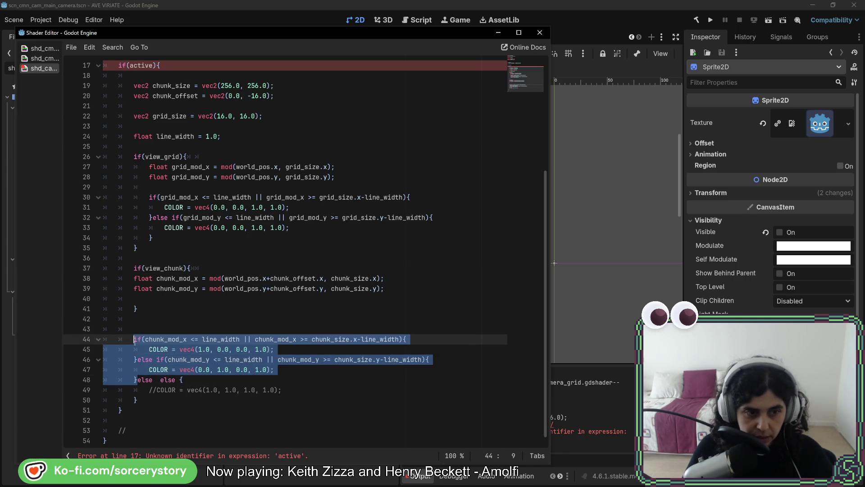
pyautogui.hotkey('ctrl', 'x')
pyautogui.click(136, 298)
pyautogui.hotkey('ctrl', 'v')
pyautogui.click(137, 296)
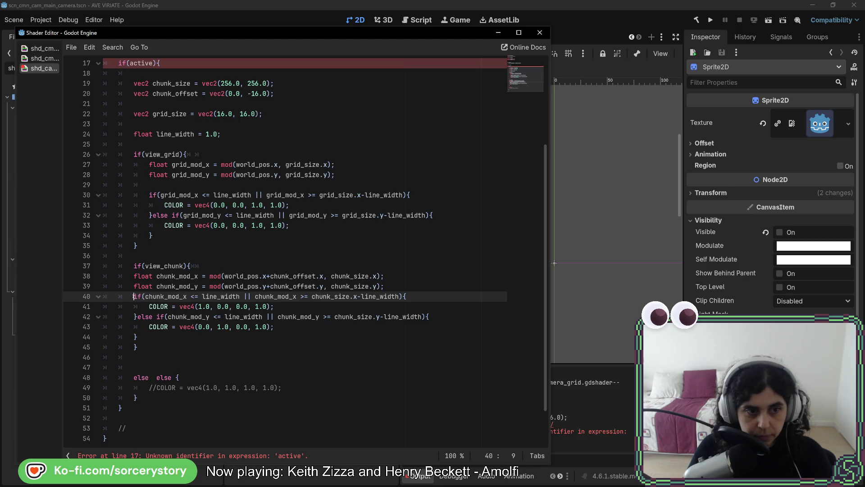
pyautogui.press('Return')
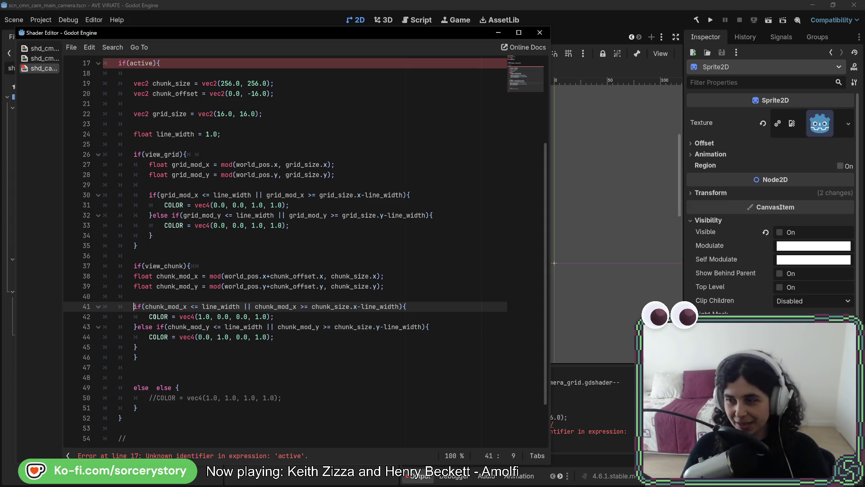
# Indent the view_chunk contents and delete the leftover empty else block
pyautogui.moveTo(214, 351); pyautogui.dragTo(211, 278)
pyautogui.press('Tab')
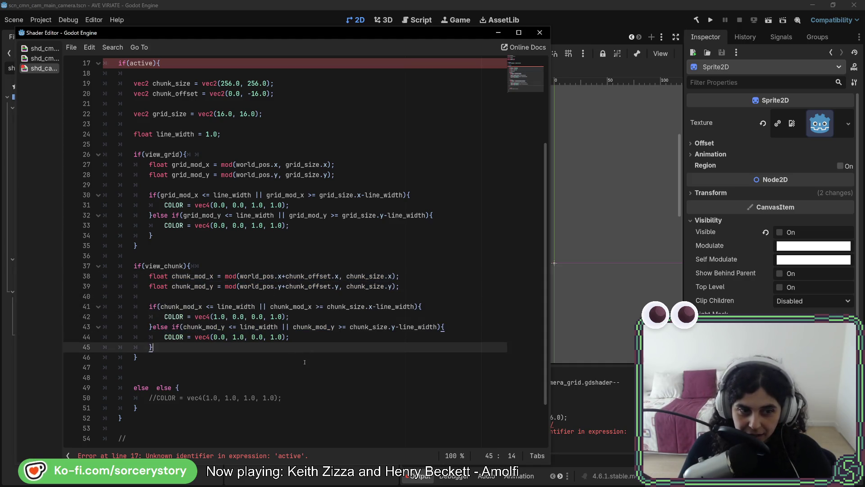
pyautogui.click(396, 308)
pyautogui.click(413, 324)
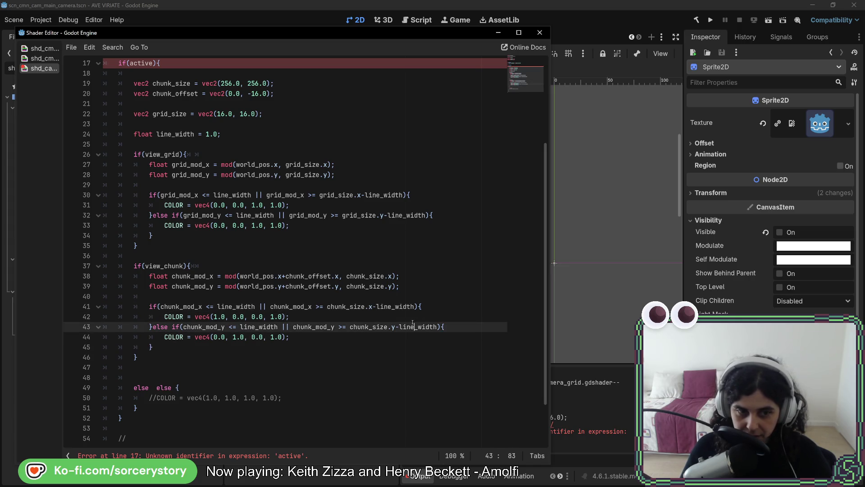
pyautogui.moveTo(184, 406); pyautogui.dragTo(178, 358)
pyautogui.press('BackSpace')
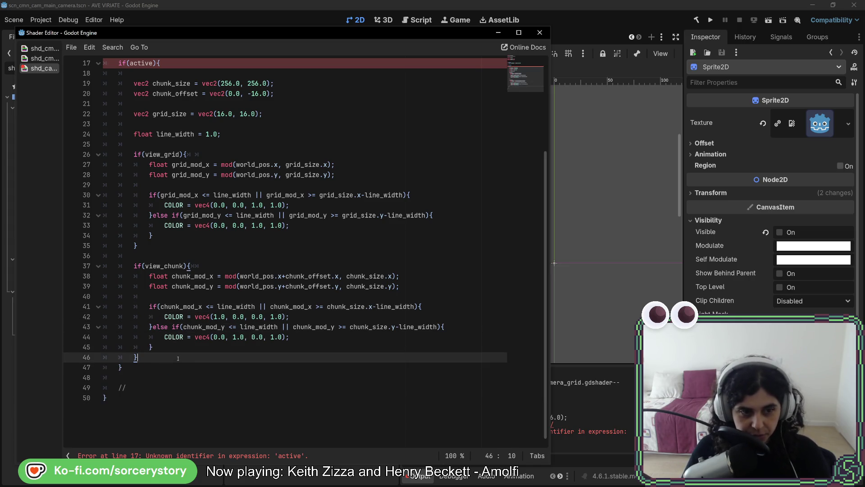
pyautogui.scroll(5, 189, 315)
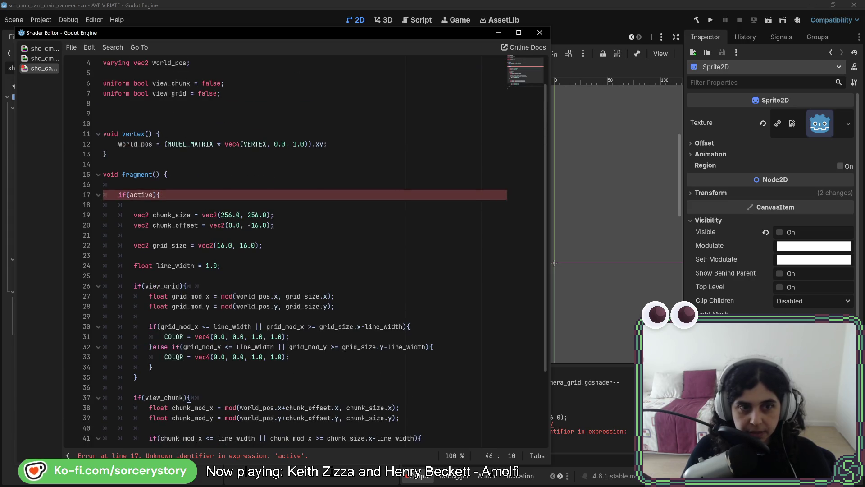
# Move the chunk, grid and line_width declarations from fragment() to the top of the shader
pyautogui.moveTo(221, 265)
pyautogui.mouseDown()
pyautogui.moveTo(212, 256)
pyautogui.moveTo(255, 210)
pyautogui.mouseUp()
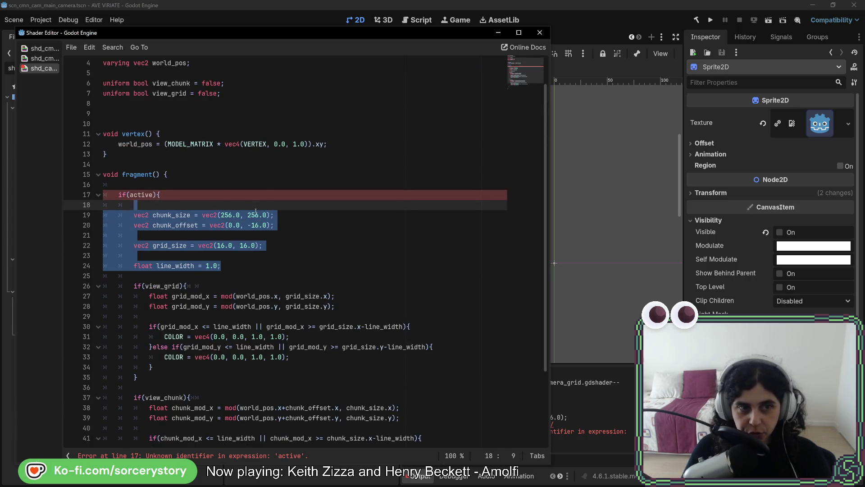
pyautogui.click(255, 211)
pyautogui.moveTo(245, 267); pyautogui.dragTo(254, 208)
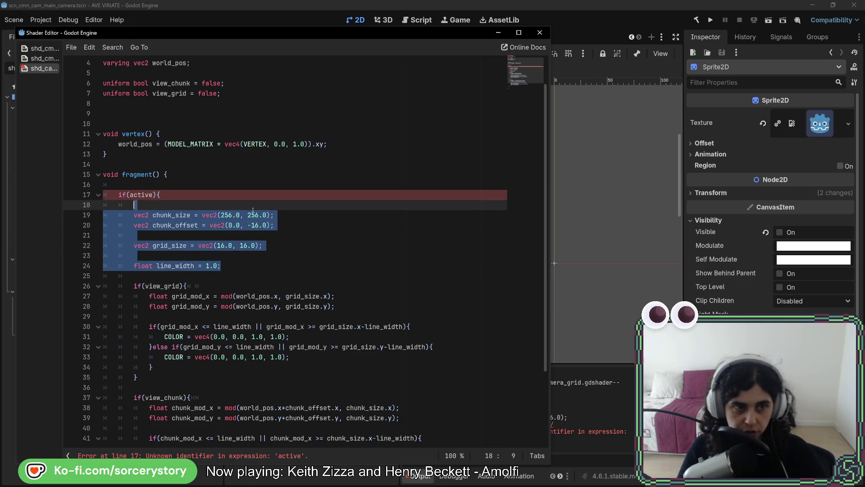
pyautogui.hotkey('ctrl', 'x')
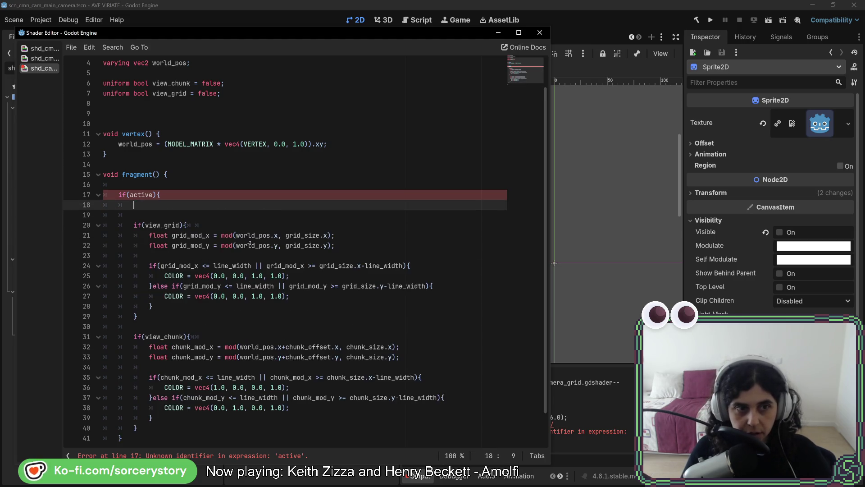
pyautogui.scroll(2, 238, 180)
pyautogui.click(224, 143)
pyautogui.hotkey('ctrl', 'v')
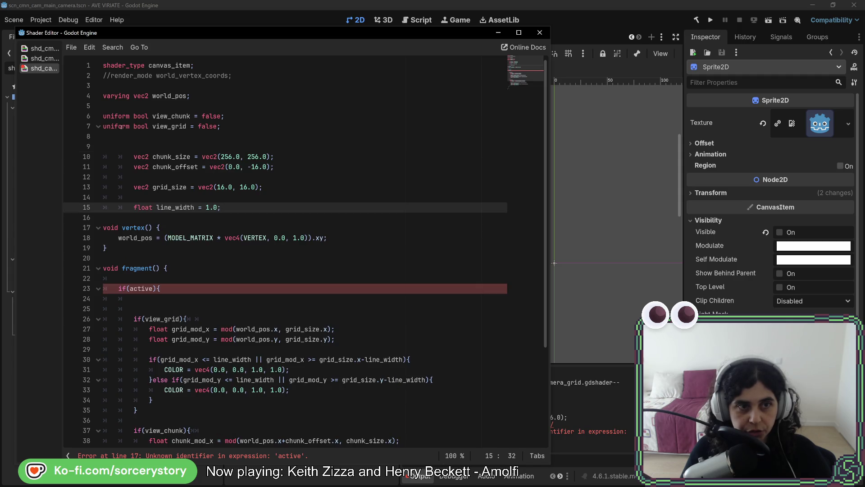
# Prefix the moved declarations with 'uniform' and remove the extra blank line
pyautogui.click(113, 157)
pyautogui.moveTo(129, 157)
pyautogui.mouseDown()
pyautogui.moveTo(102, 157)
pyautogui.moveTo(113, 167)
pyautogui.moveTo(96, 167)
pyautogui.mouseUp()
pyautogui.write('uniform ')
pyautogui.write('uniform')
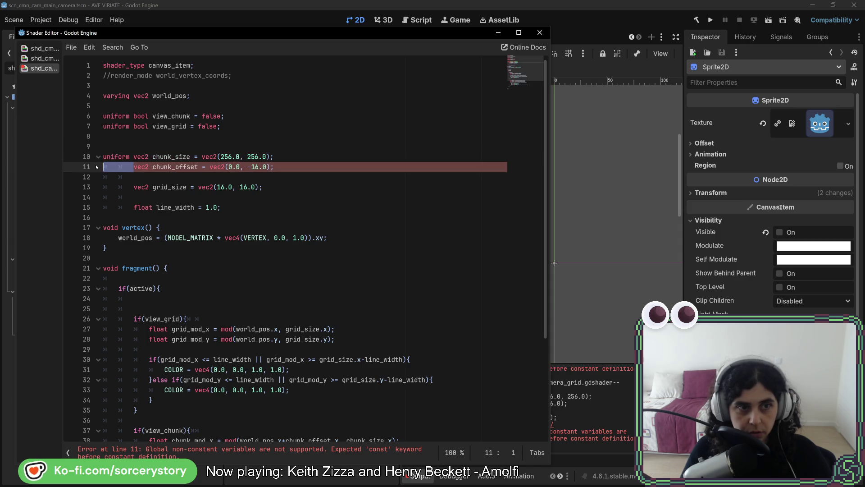
pyautogui.moveTo(134, 187)
pyautogui.mouseDown()
pyautogui.moveTo(105, 187)
pyautogui.moveTo(128, 207)
pyautogui.moveTo(92, 208)
pyautogui.mouseUp()
pyautogui.write('uniform ')
pyautogui.write('uniform')
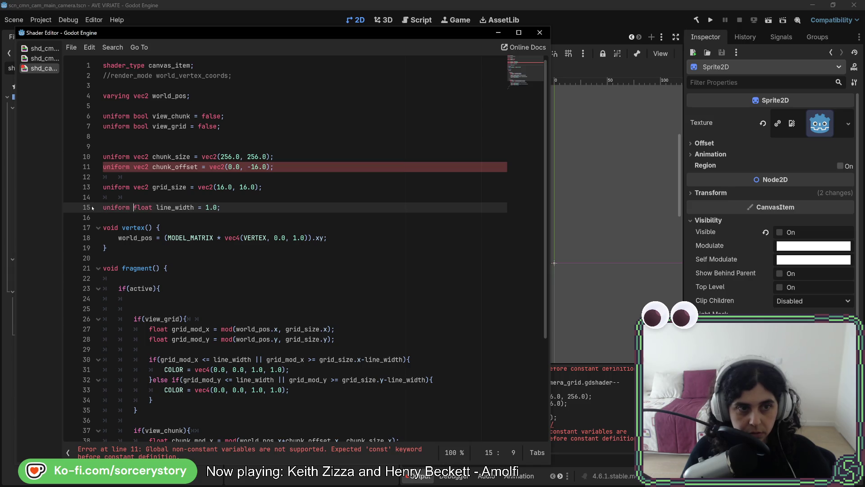
pyautogui.click(300, 166)
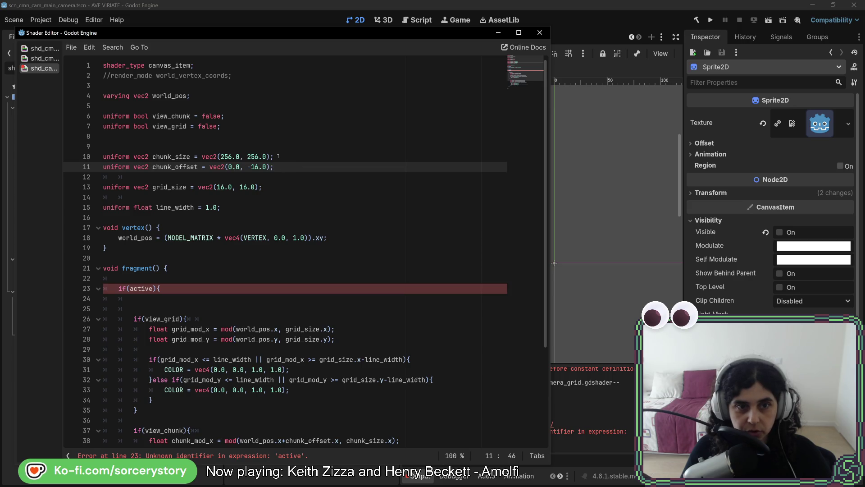
pyautogui.press('Up')
pyautogui.press('Up')
pyautogui.press('Up')
pyautogui.press('Delete')
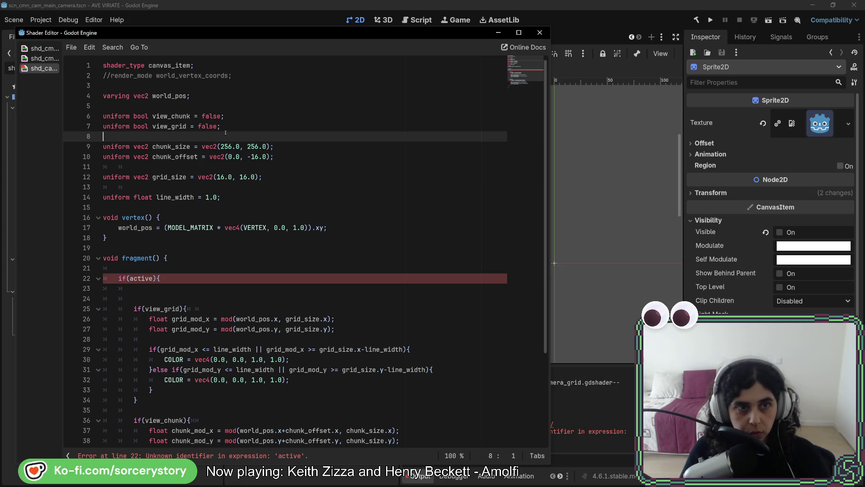
# Place the view_grid uniform above grid_size and tidy the blank line under view_chunk
pyautogui.press('Up')
pyautogui.press('End')
pyautogui.hotkey('shift', 'Up')
pyautogui.press('BackSpace')
pyautogui.click(223, 156)
pyautogui.hotkey('ctrl', 'v')
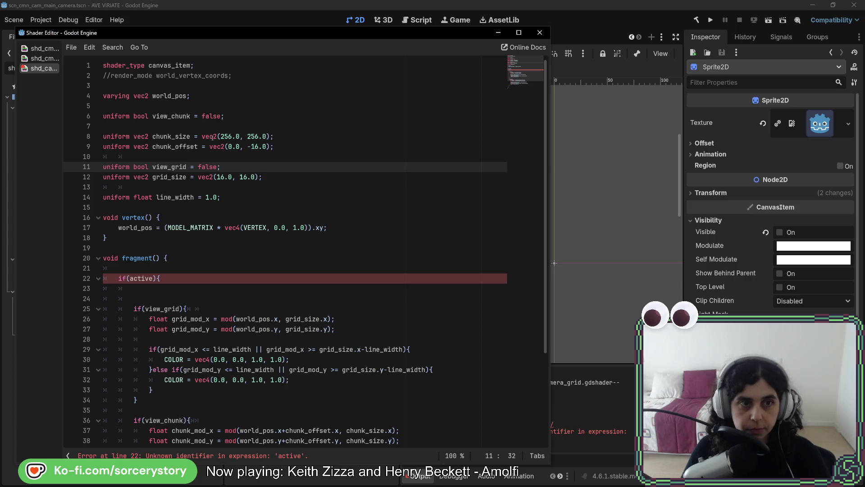
pyautogui.click(244, 116)
pyautogui.press('Delete')
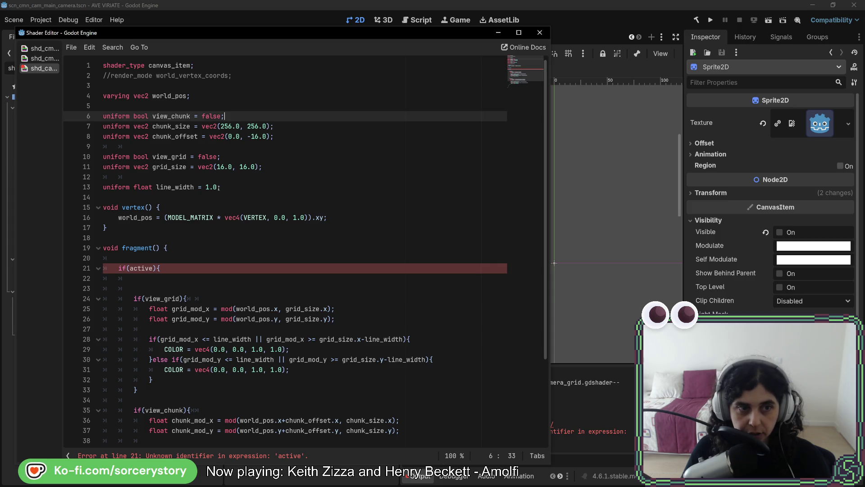
# Join the blank line onto the if(active) line in fragment()
pyautogui.scroll(-2, 209, 244)
pyautogui.click(201, 211)
pyautogui.press('Delete')
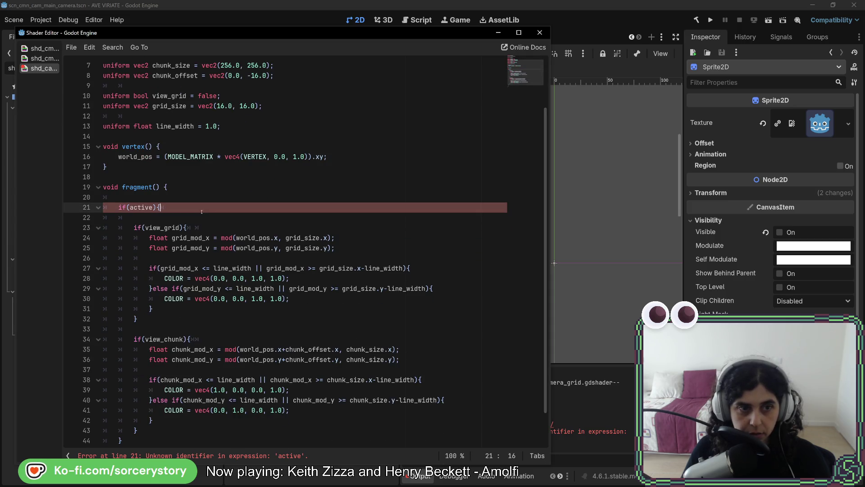
# Delete the if(active) line from fragment()
pyautogui.press('Down')
pyautogui.scroll(-1, 181, 289)
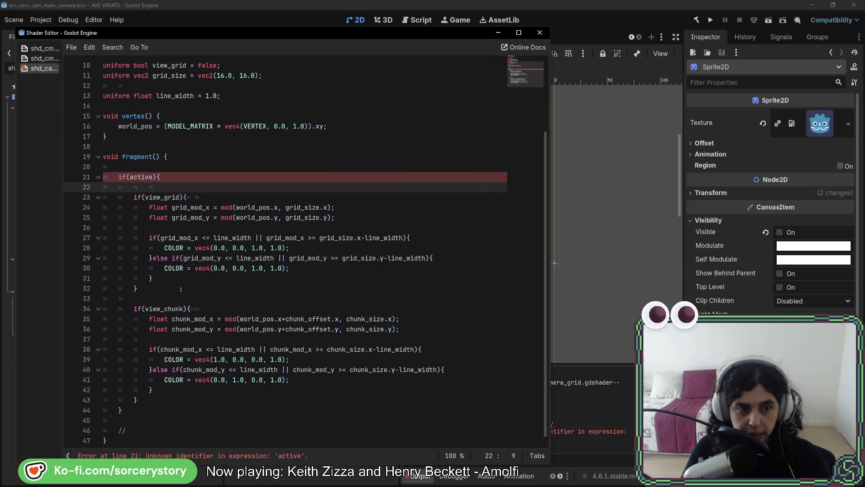
pyautogui.click(210, 308)
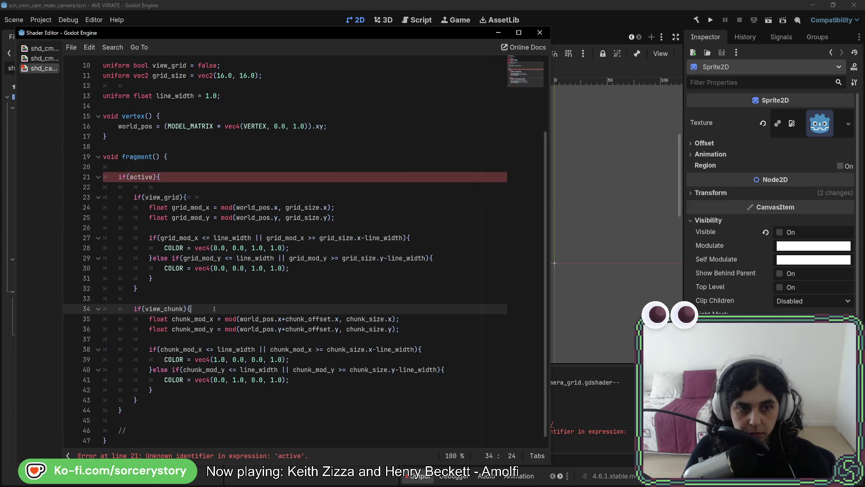
pyautogui.click(216, 289)
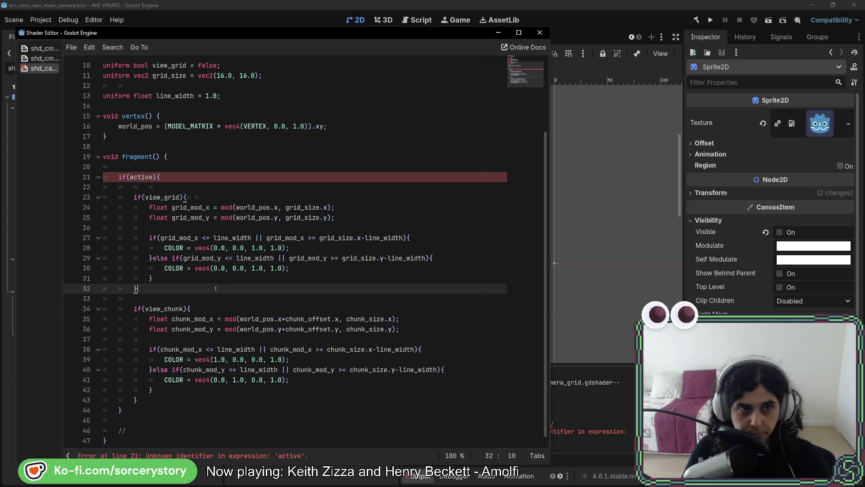
pyautogui.scroll(3, 215, 282)
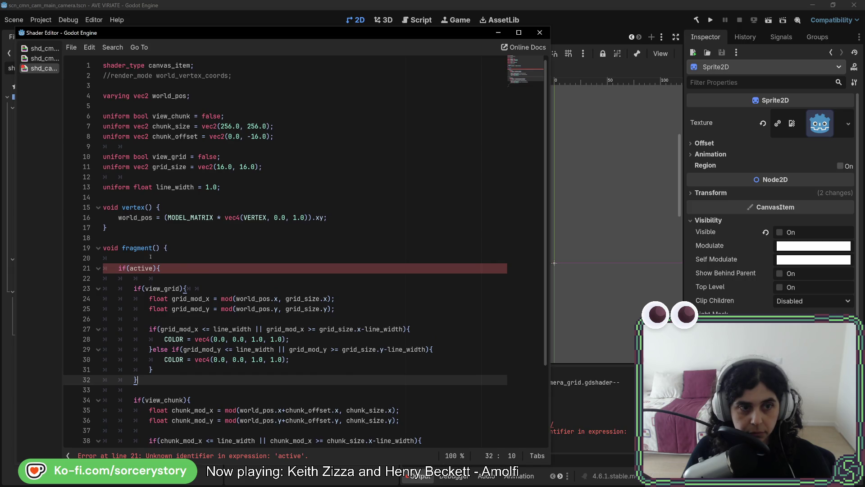
pyautogui.click(137, 269)
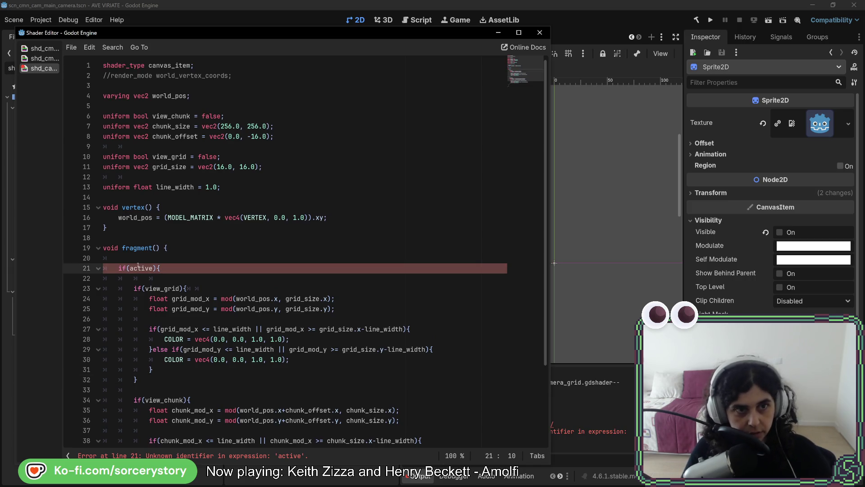
pyautogui.scroll(-2, 167, 215)
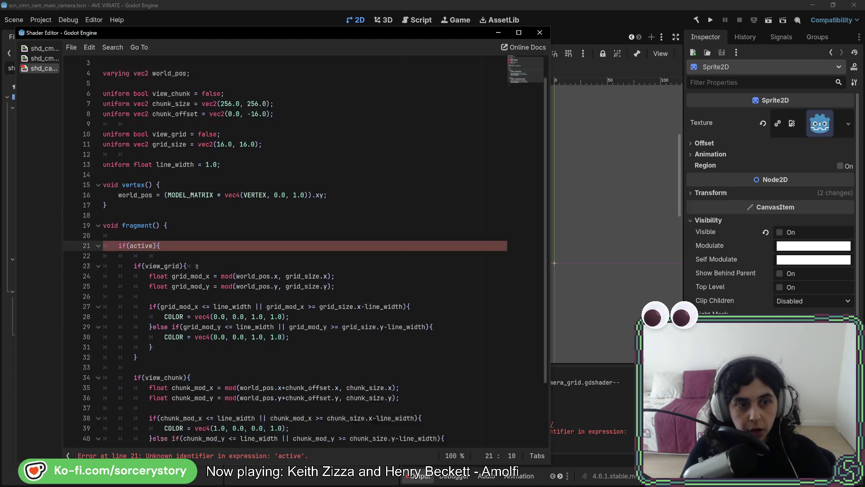
pyautogui.tripleClick(168, 208)
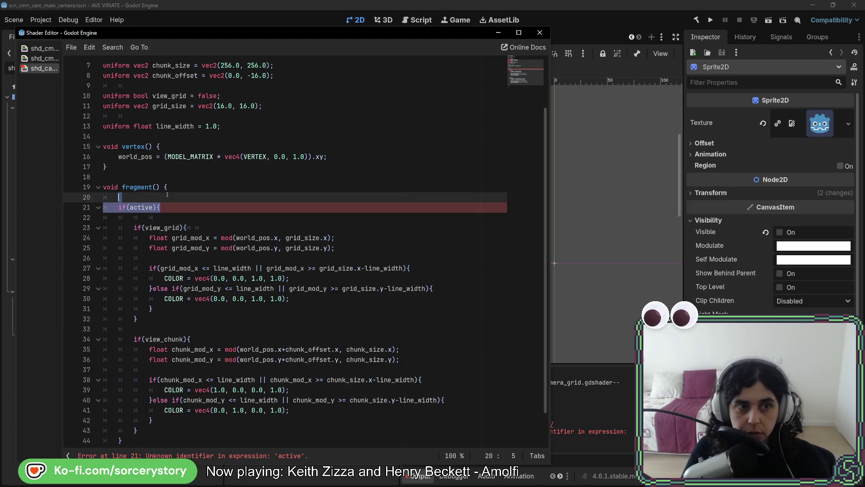
pyautogui.press('Delete')
# Delete the leftover blank lines and the trailing // comment at the end of fragment()
pyautogui.moveTo(169, 187); pyautogui.dragTo(183, 205)
pyautogui.press('Delete')
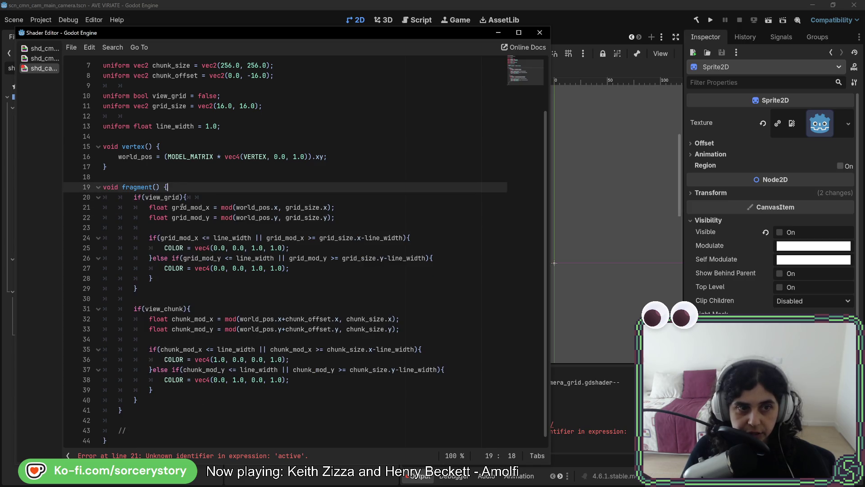
pyautogui.click(155, 398)
pyautogui.hotkey('shift', 'Down')
pyautogui.hotkey('shift', 'Down')
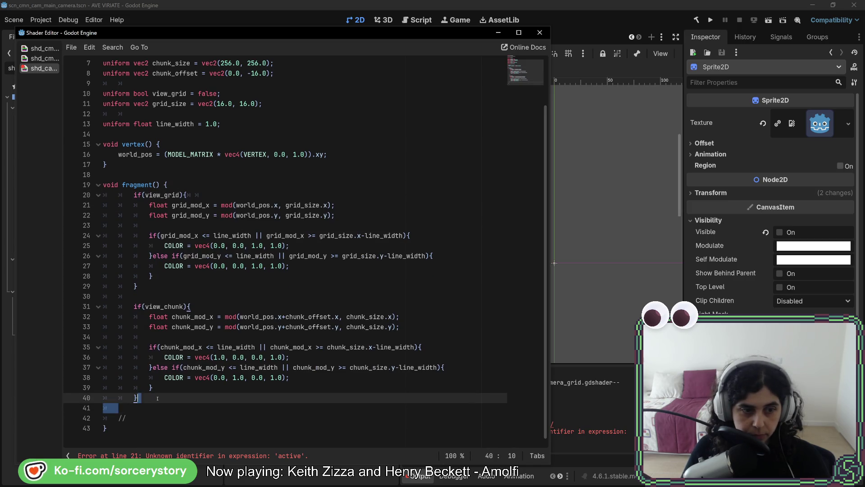
pyautogui.press('Delete')
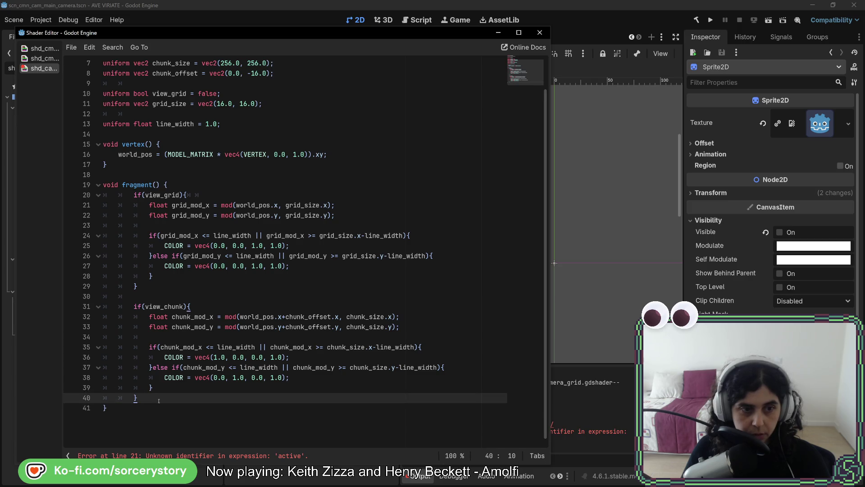
pyautogui.moveTo(160, 391); pyautogui.dragTo(133, 194)
# Remove one indent level from the view_grid header and its grid_mod lines
pyautogui.click(113, 196)
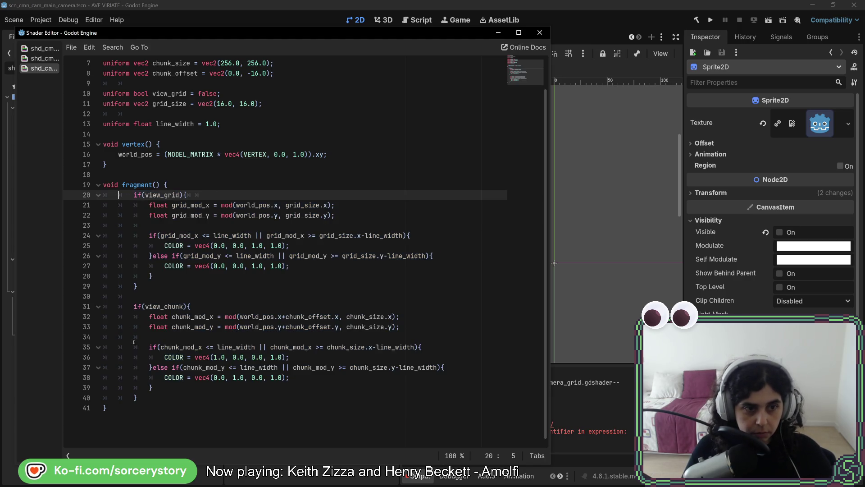
pyautogui.click(98, 196)
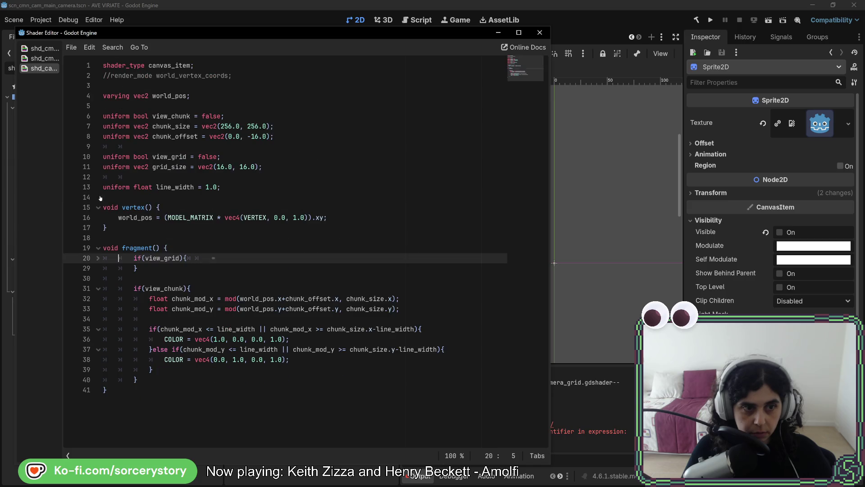
pyautogui.click(98, 258)
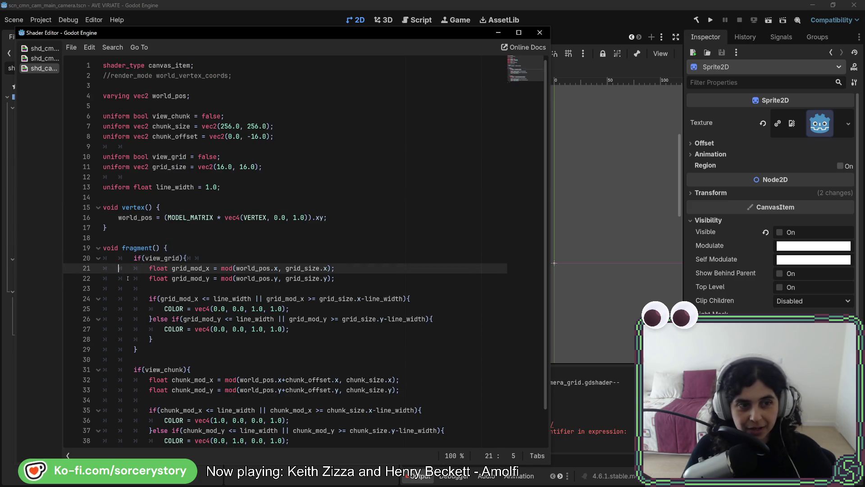
pyautogui.click(132, 258)
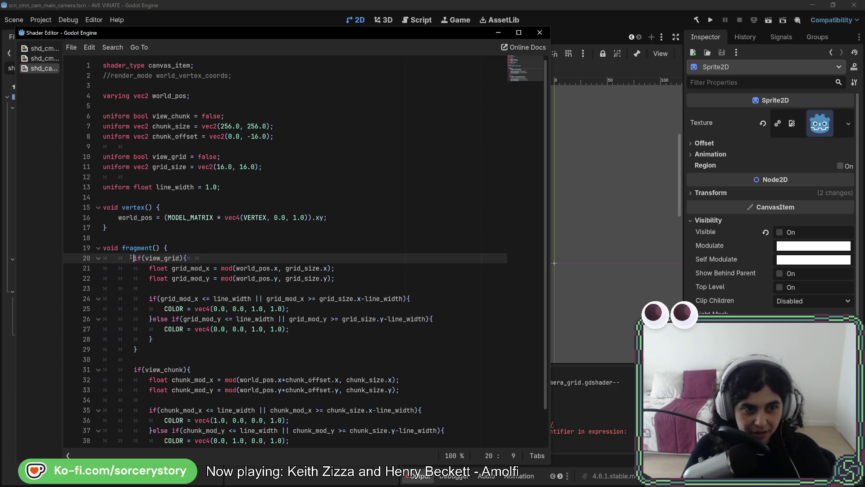
pyautogui.moveTo(131, 258); pyautogui.dragTo(130, 343)
pyautogui.press('Left')
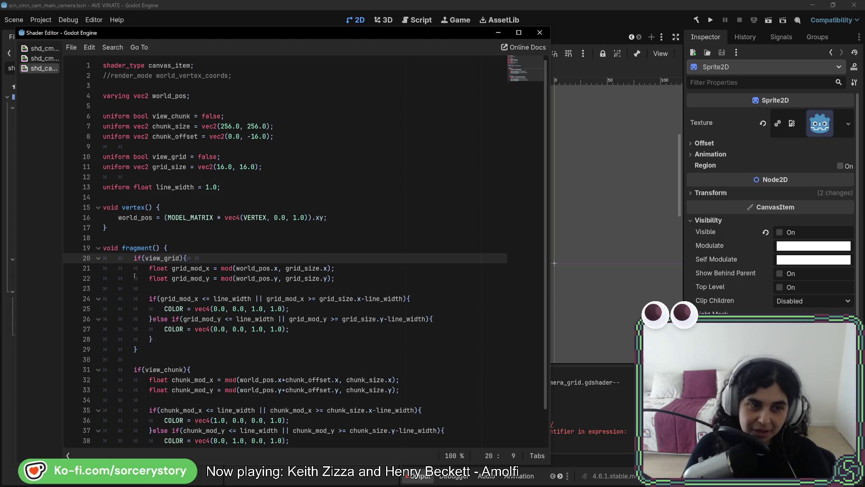
pyautogui.press('BackSpace')
pyautogui.press('Down')
pyautogui.press('BackSpace')
pyautogui.press('Down')
pyautogui.press('Down')
pyautogui.press('BackSpace')
pyautogui.press('BackSpace')
pyautogui.press('Down')
pyautogui.press('Delete')
pyautogui.press('Down')
pyautogui.press('Down')
pyautogui.press('Delete')
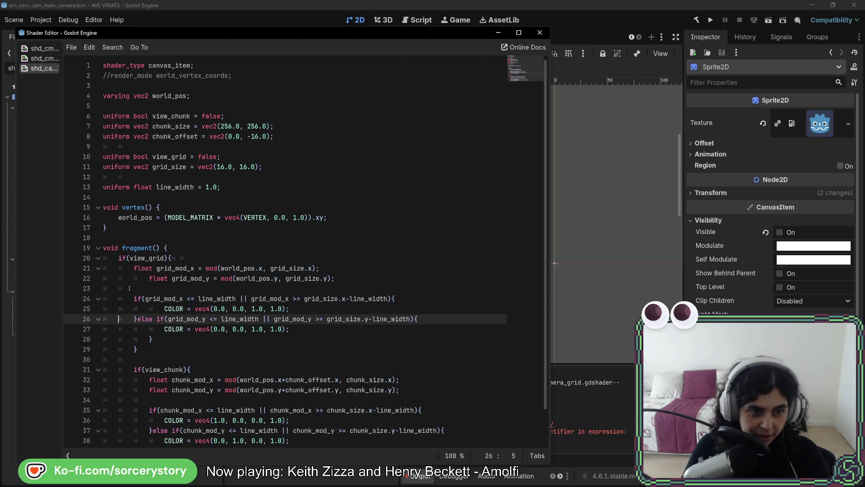
pyautogui.press('Up')
pyautogui.press('Up')
pyautogui.press('Up')
pyautogui.press('Tab')
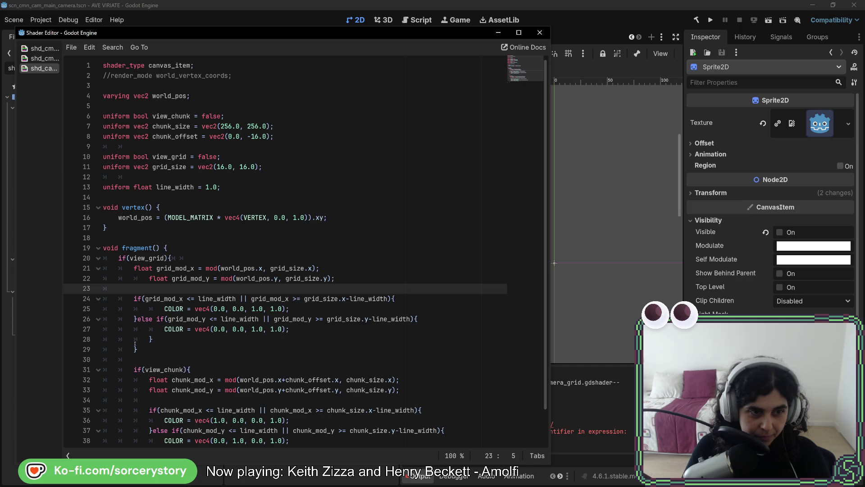
pyautogui.press('Tab')
pyautogui.press('Tab')
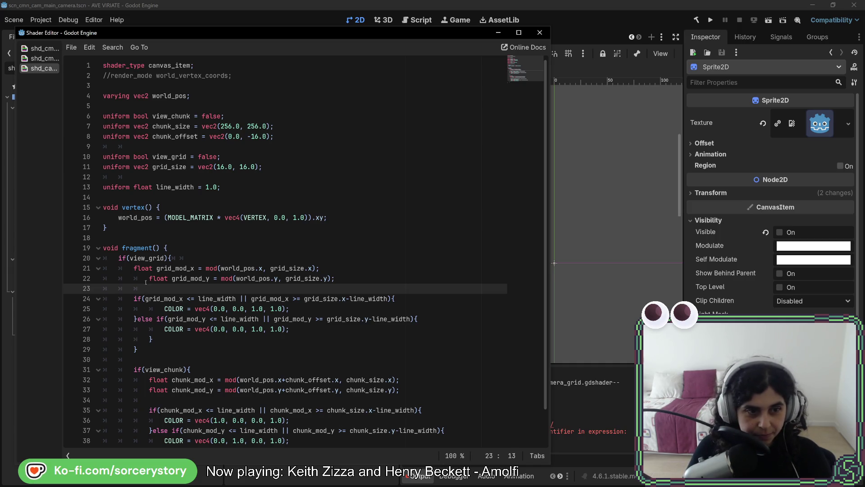
pyautogui.press('Up')
pyautogui.press('BackSpace')
pyautogui.press('Down')
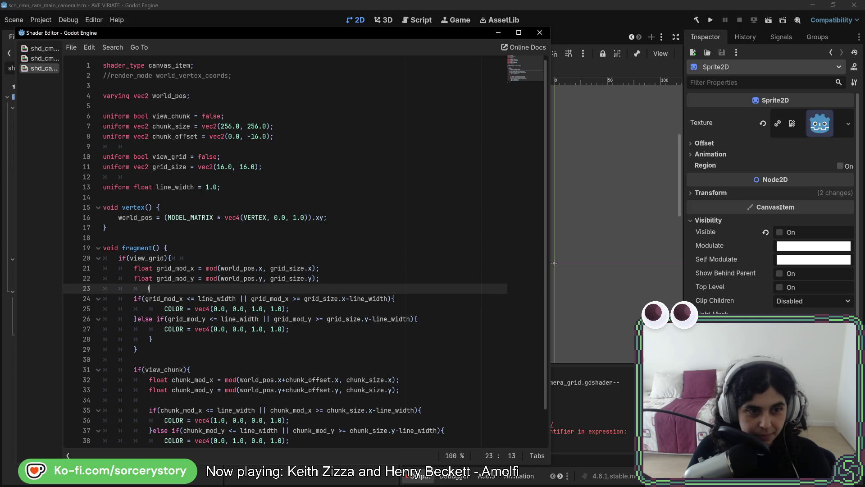
pyautogui.press('BackSpace')
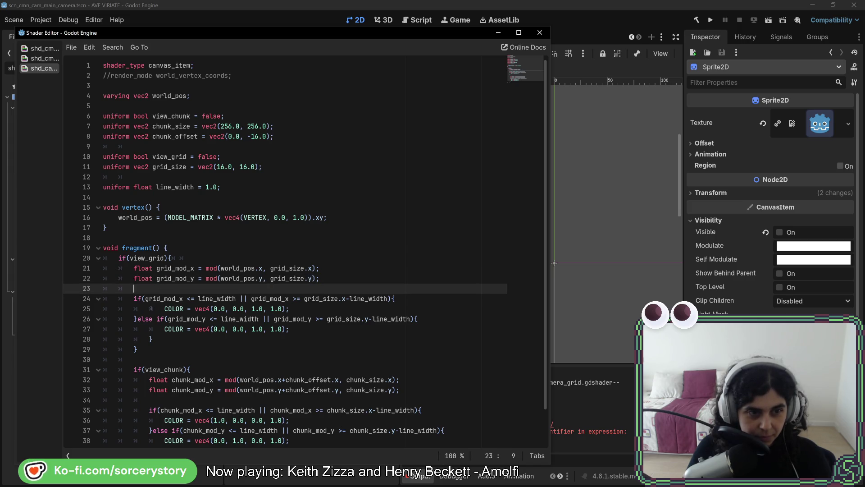
# Dedent the blue COLOR assignment lines and the grid block's closing braces
pyautogui.press('Down')
pyautogui.press('Down')
pyautogui.press('Delete')
pyautogui.press('Down')
pyautogui.press('Down')
pyautogui.press('Delete')
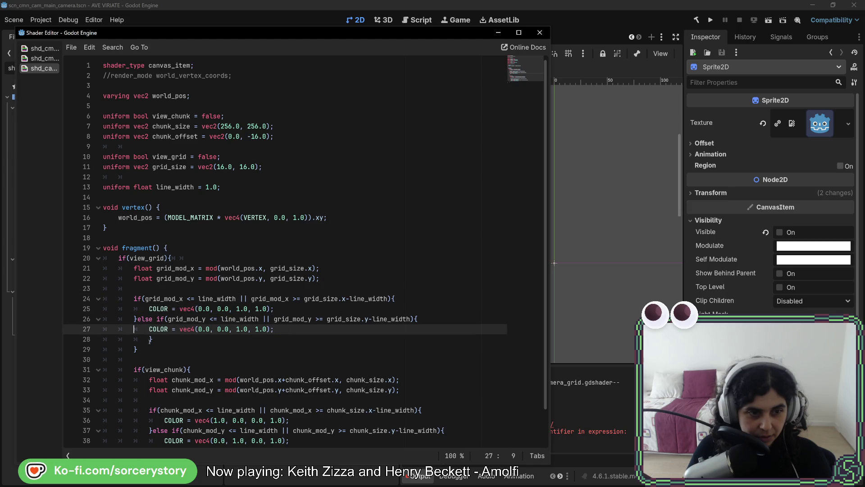
pyautogui.click(144, 339)
pyautogui.click(129, 350)
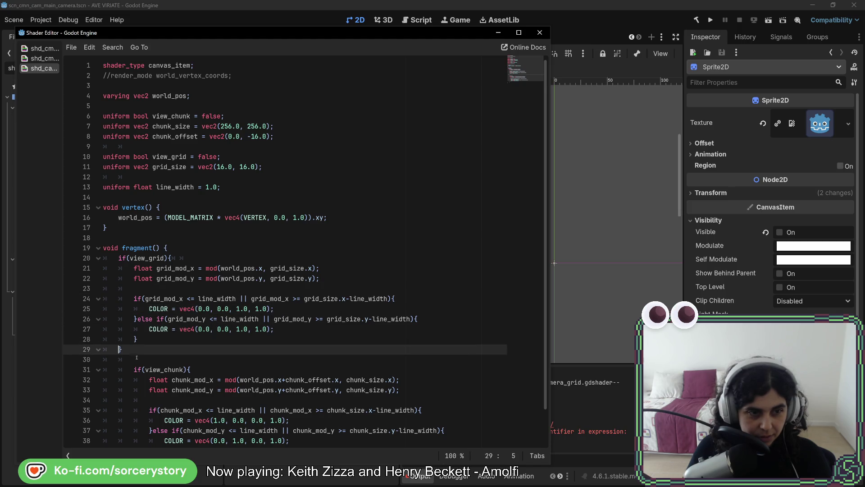
# Shift+Tab the view_chunk header, chunk_mod floats and if/else lines one level left
pyautogui.scroll(-1, 136, 357)
pyautogui.click(128, 339)
pyautogui.hotkey('shift', 'Tab')
pyautogui.click(129, 349)
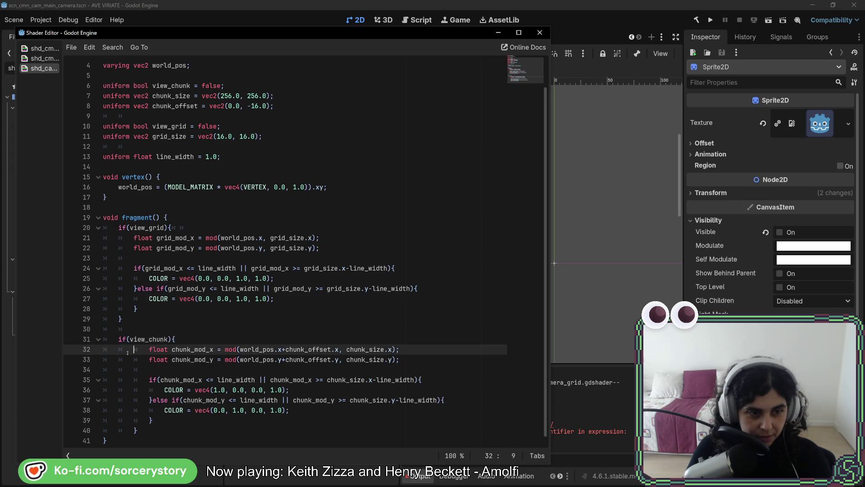
pyautogui.hotkey('shift', 'Tab')
pyautogui.click(130, 359)
pyautogui.hotkey('shift', 'Tab')
pyautogui.click(130, 370)
pyautogui.click(130, 380)
pyautogui.hotkey('shift', 'Tab')
pyautogui.click(131, 390)
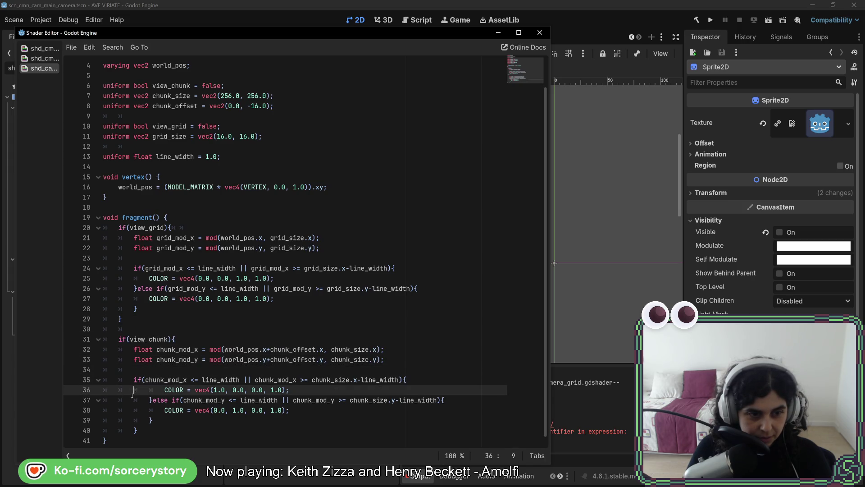
pyautogui.hotkey('shift', 'Tab')
pyautogui.click(131, 400)
pyautogui.hotkey('shift', 'Tab')
pyautogui.click(132, 410)
# Dedent the chunk block's closing braces so they align with the grid block
pyautogui.hotkey('shift', 'Tab')
pyautogui.click(132, 420)
pyautogui.hotkey('shift', 'Tab')
pyautogui.click(132, 430)
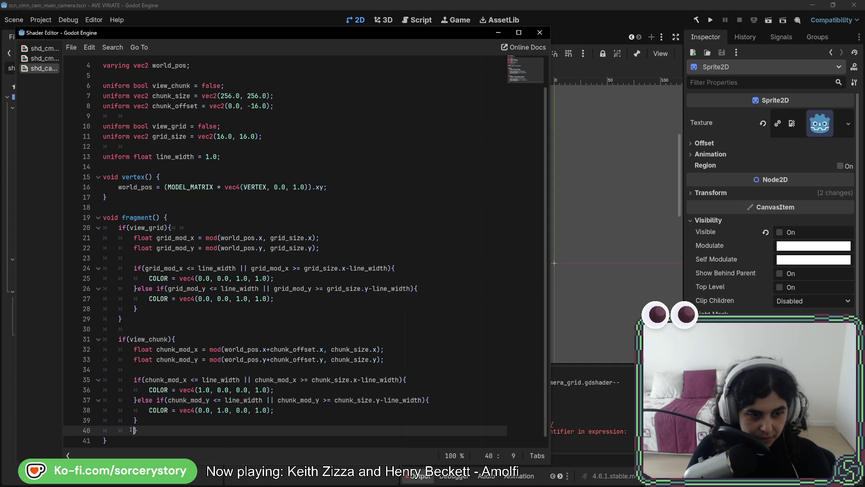
pyautogui.hotkey('shift', 'Tab')
pyautogui.click(137, 420)
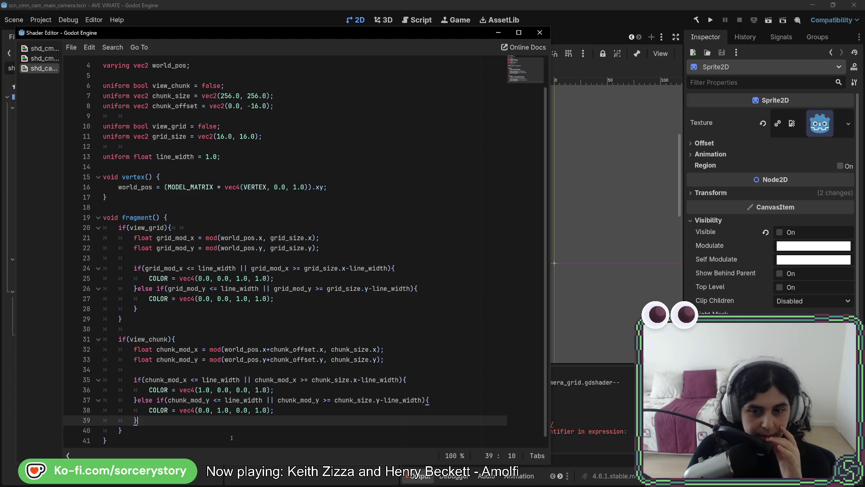
pyautogui.press('Up')
pyautogui.press('Up')
pyautogui.press('Up')
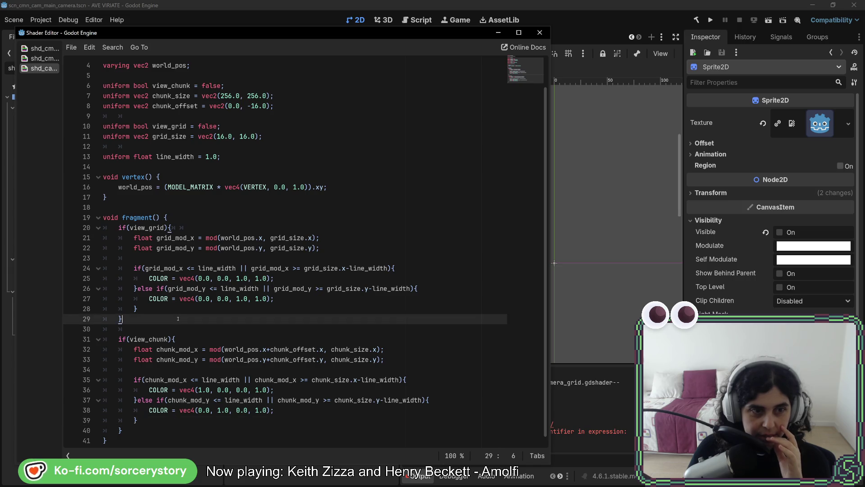
pyautogui.click(146, 228)
pyautogui.press('Down')
pyautogui.press('Down')
pyautogui.press('Down')
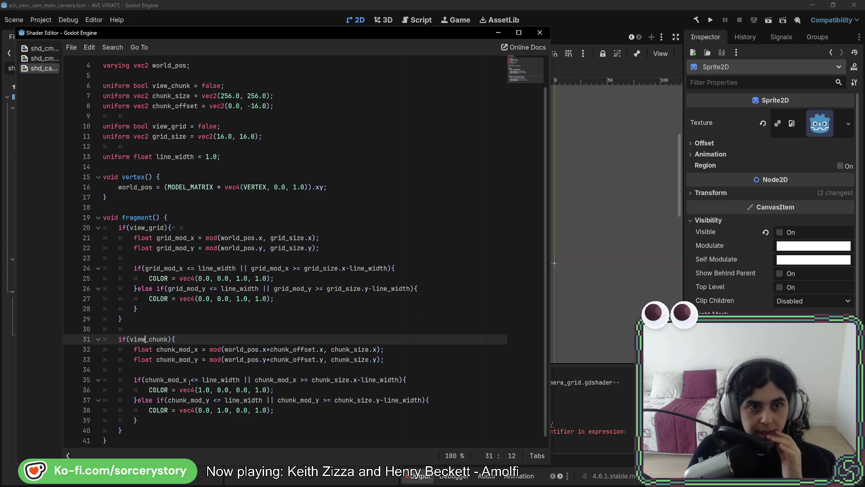
pyautogui.scroll(1, 190, 381)
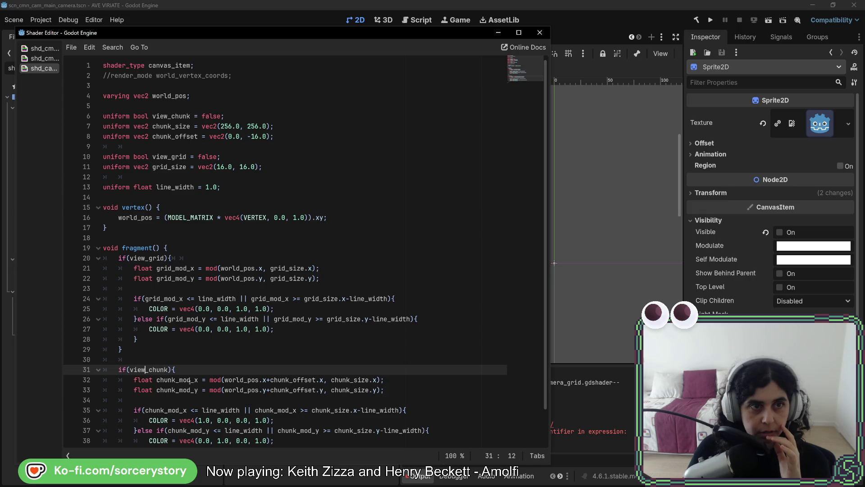
# Move the varying world_pos declaration below the uniforms, leaving blank lines before it
pyautogui.click(271, 90)
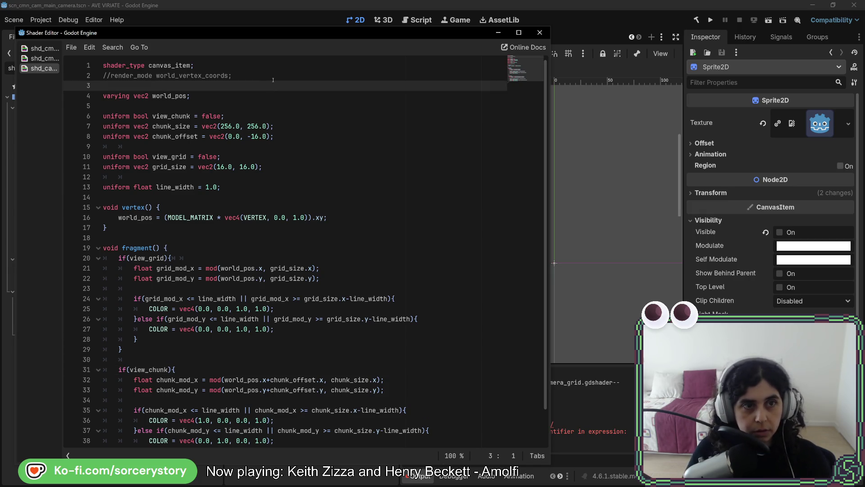
pyautogui.moveTo(271, 96); pyautogui.dragTo(271, 75)
pyautogui.hotkey('ctrl', 'x')
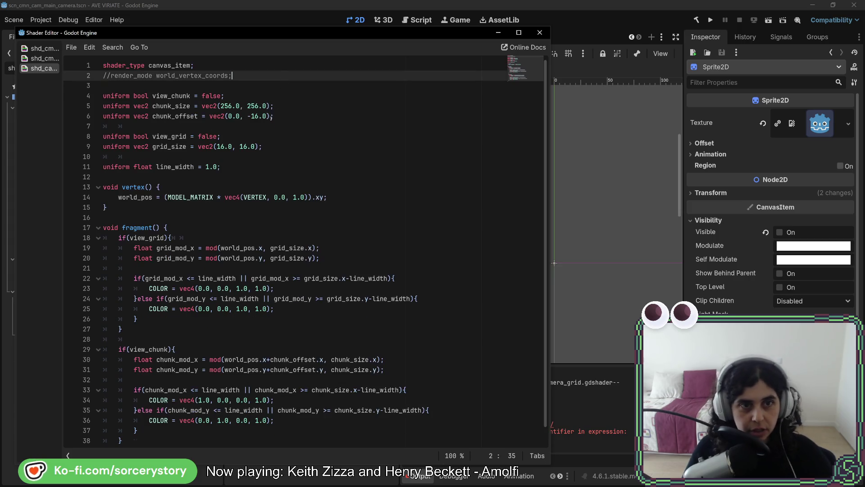
pyautogui.click(250, 163)
pyautogui.hotkey('ctrl', 'v')
pyautogui.click(249, 163)
pyautogui.press('Return')
pyautogui.press('Return')
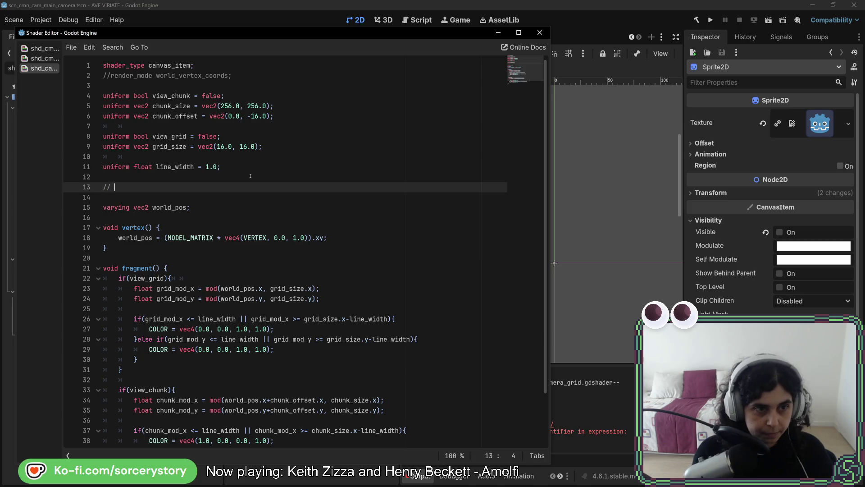
# Add 'varying' and 'uniform' section comments plus a '-----' divider line above them
pyautogui.write('varying')
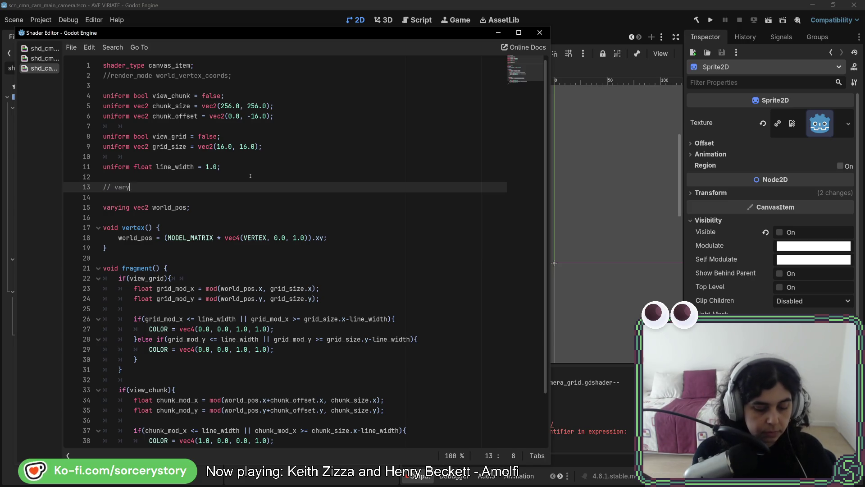
pyautogui.press('Delete')
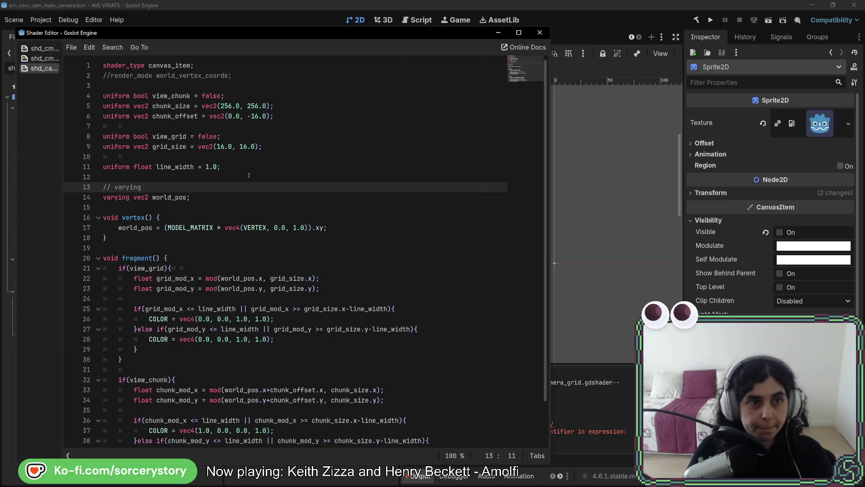
pyautogui.click(164, 85)
pyautogui.press('Return')
pyautogui.write('//')
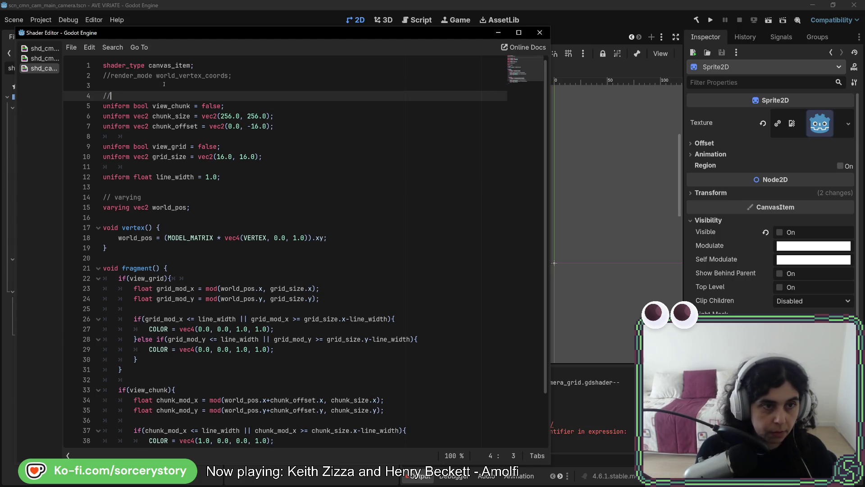
pyautogui.write(' uniform')
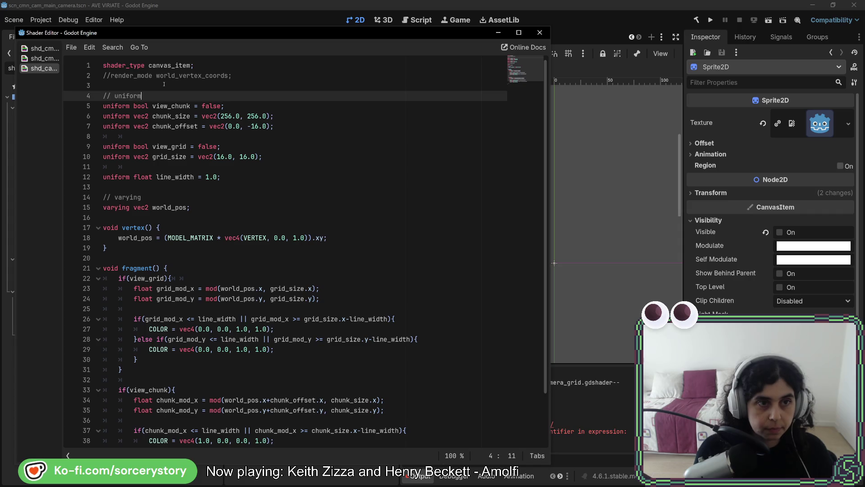
pyautogui.press('Escape')
pyautogui.press('Home')
pyautogui.press('Return')
pyautogui.press('Up')
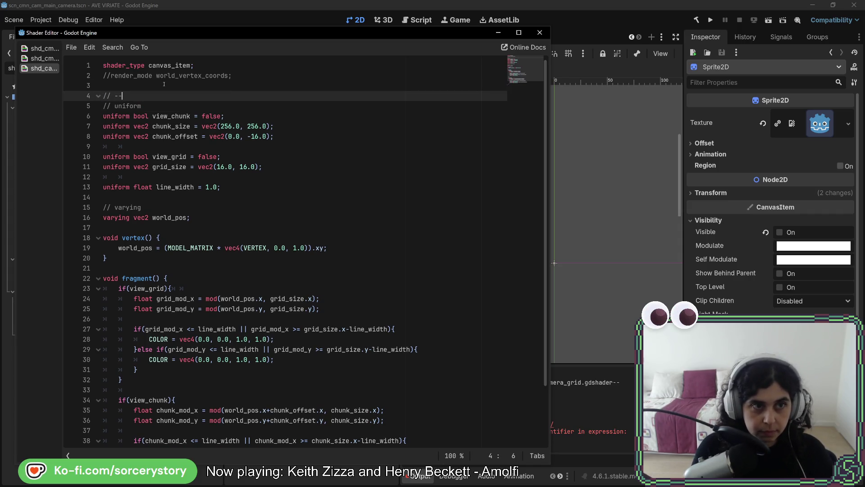
pyautogui.write('-----')
# Copy the dashed divider around the uniform and varying section comments
pyautogui.hotkey('shift', 'Up')
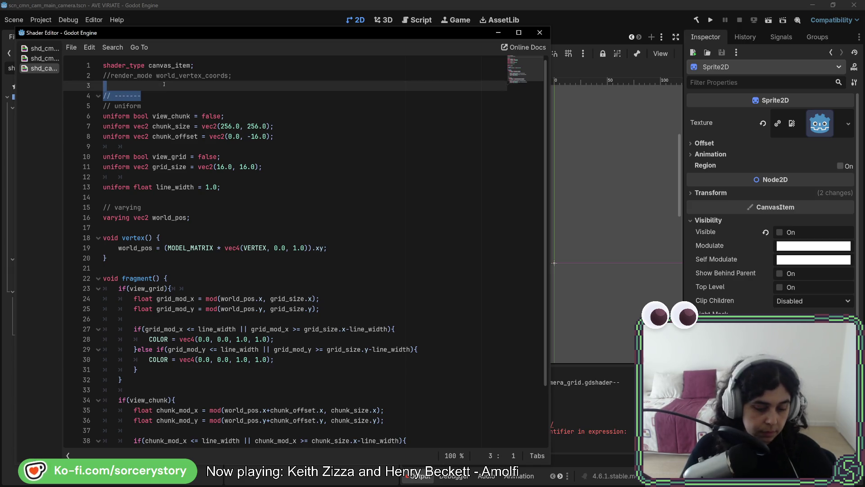
pyautogui.hotkey('ctrl', 'c')
pyautogui.click(155, 103)
pyautogui.hotkey('ctrl', 'v')
pyautogui.click(176, 210)
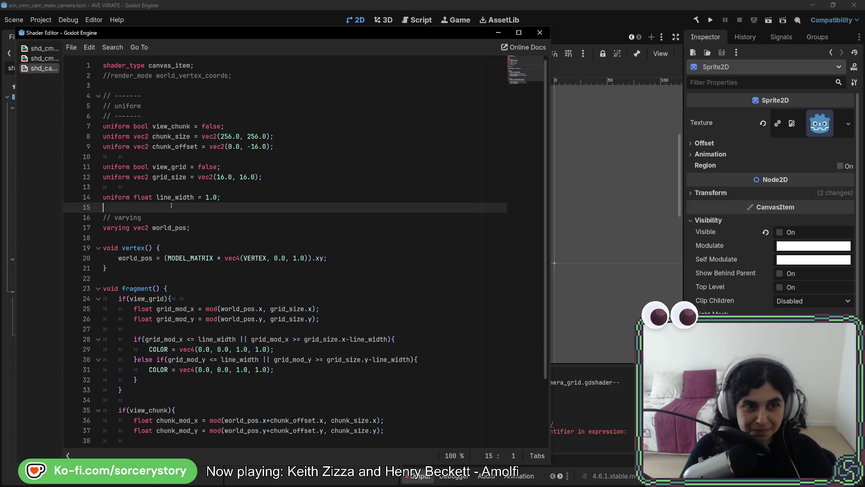
pyautogui.hotkey('ctrl', 'v')
pyautogui.press('Down')
pyautogui.hotkey('ctrl', 'v')
pyautogui.click(180, 208)
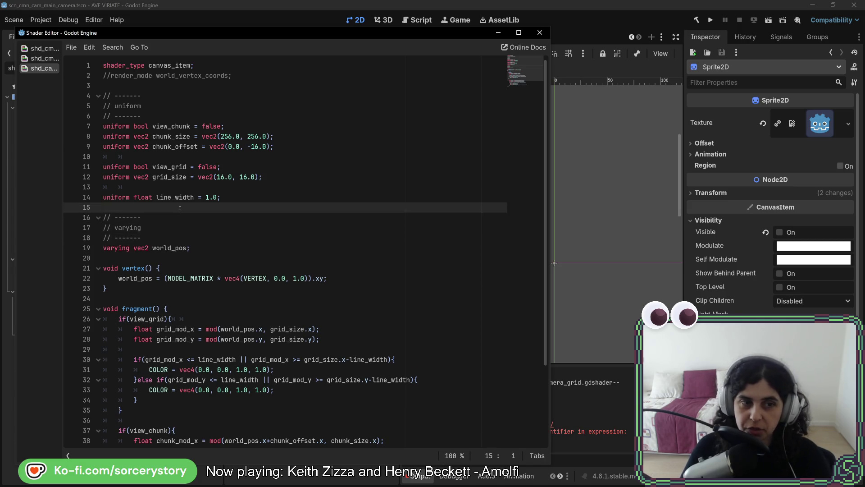
# Clear the stray whitespace from lines 10 and 13 of the shader
pyautogui.click(185, 257)
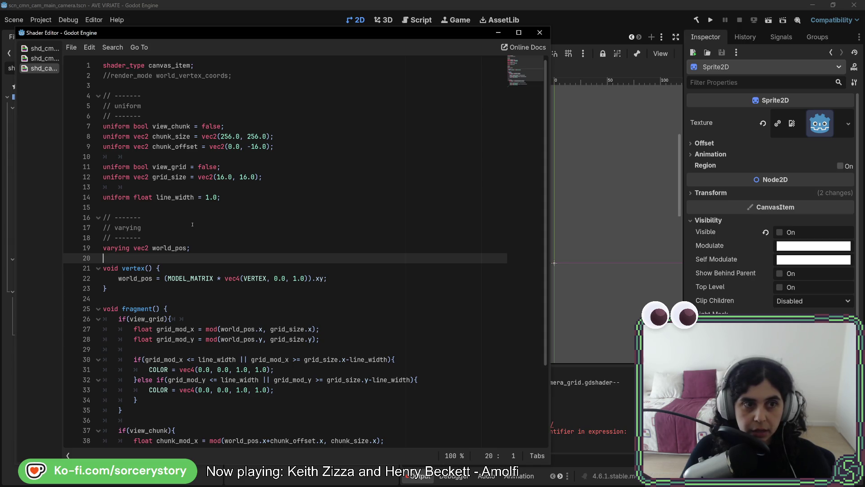
pyautogui.click(135, 186)
pyautogui.hotkey('shift', 'Home')
pyautogui.press('BackSpace')
pyautogui.click(135, 156)
pyautogui.hotkey('shift', 'Home')
pyautogui.press('BackSpace')
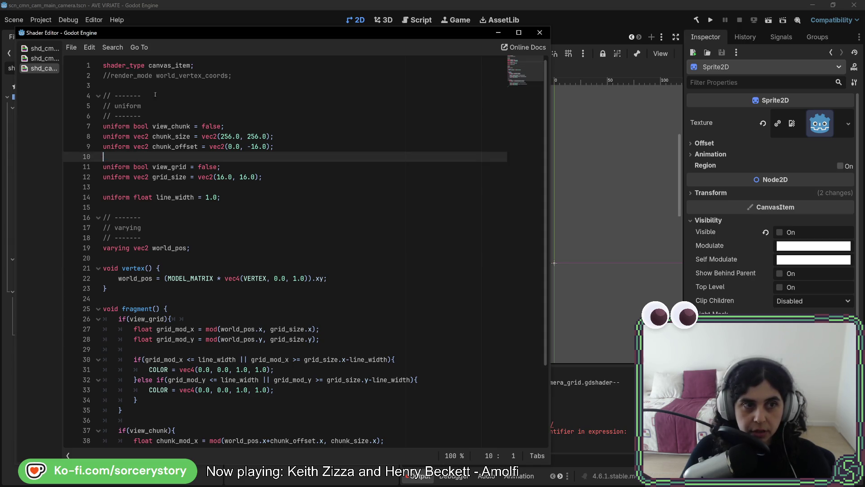
# Delete the commented-out render_mode line, close the shader editor, and make Sprite2D visible
pyautogui.moveTo(238, 75); pyautogui.dragTo(242, 69)
pyautogui.press('BackSpace')
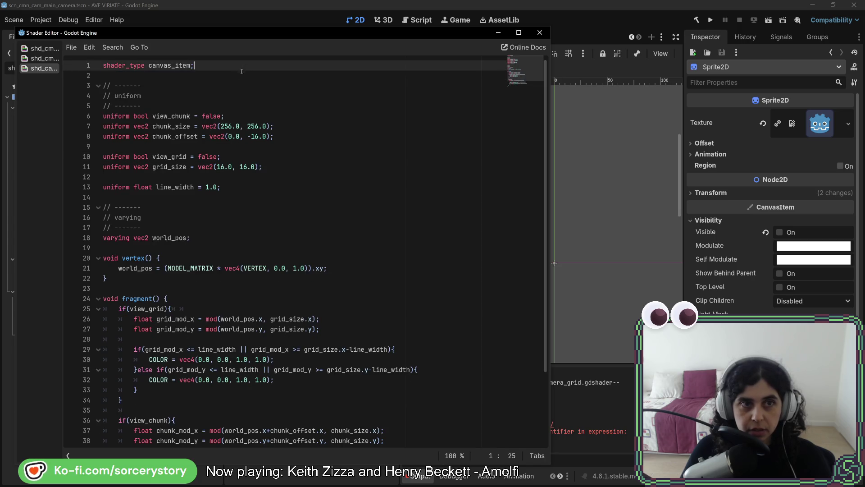
pyautogui.scroll(-3, 190, 234)
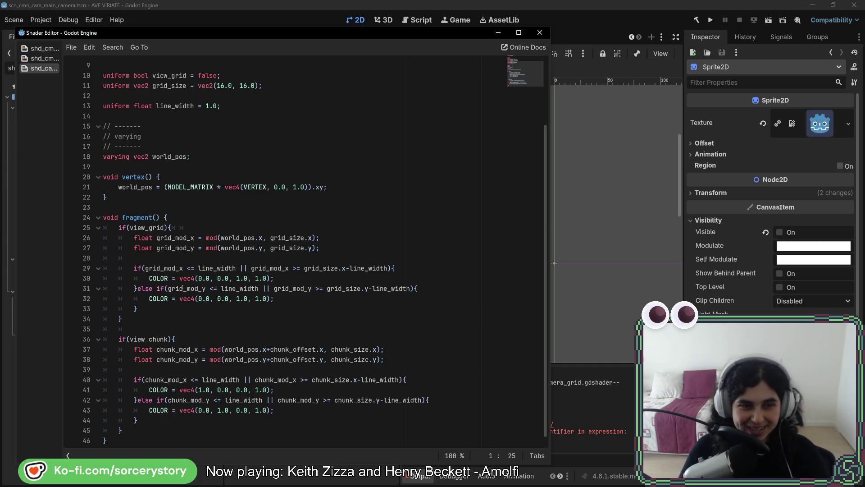
pyautogui.click(259, 248)
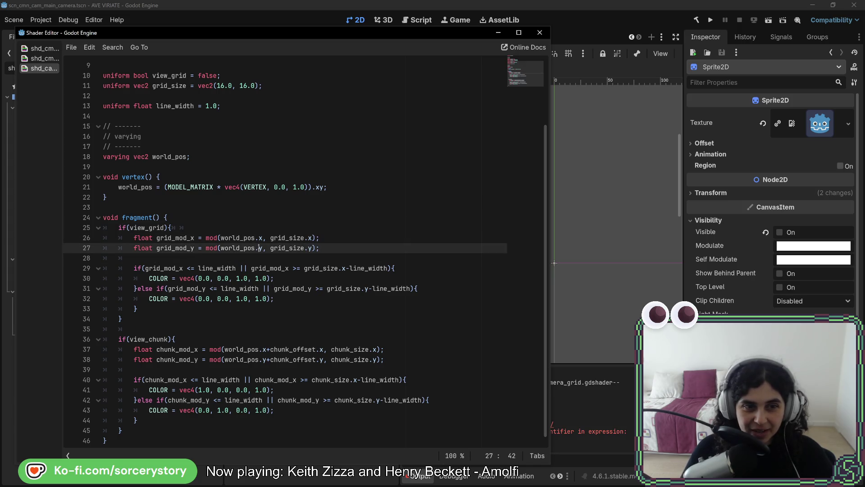
pyautogui.click(284, 254)
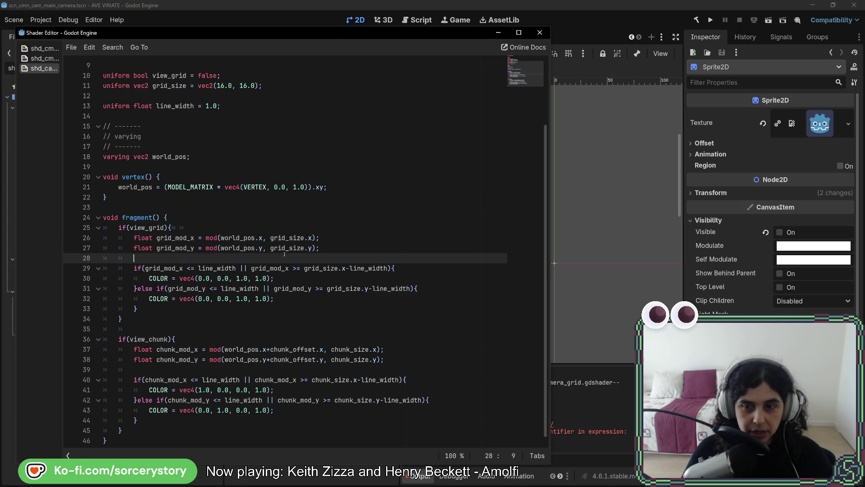
pyautogui.click(540, 32)
pyautogui.click(391, 82)
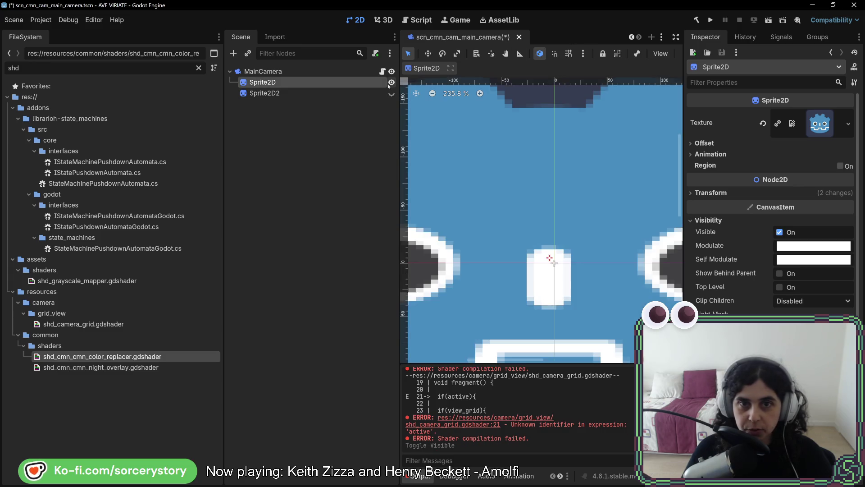
# Open the failing shader from the error message, then return to the main editor
pyautogui.scroll(-4, 563, 213)
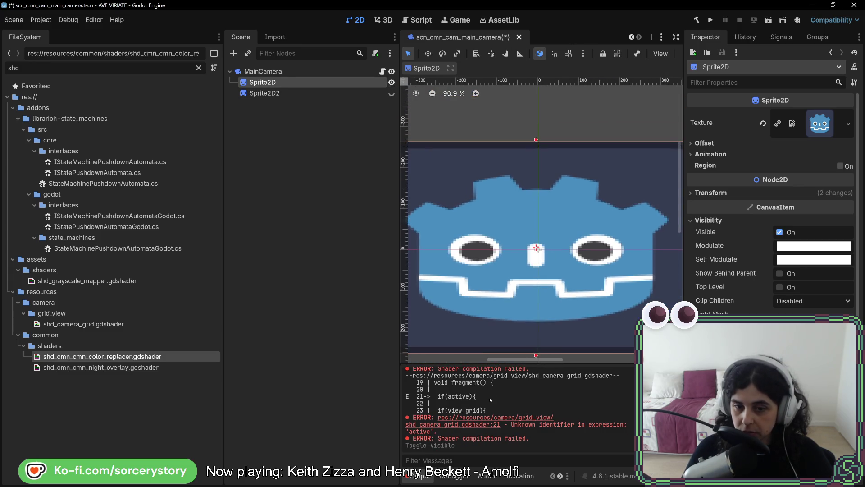
pyautogui.click(466, 426)
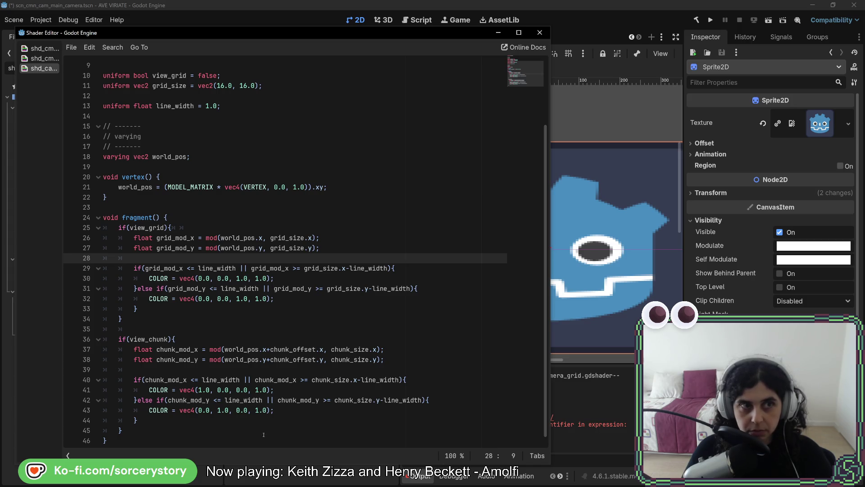
pyautogui.scroll(-5, 744, 203)
pyautogui.click(744, 202)
pyautogui.scroll(-3, 744, 203)
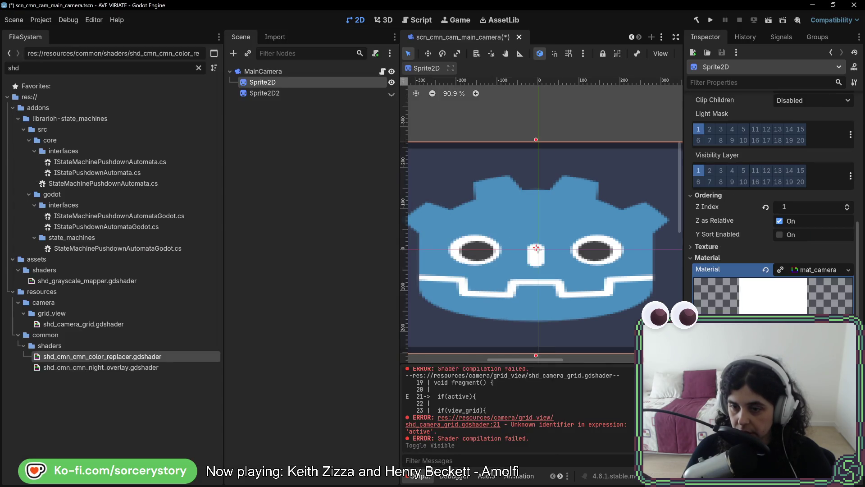
pyautogui.scroll(-5, 784, 225)
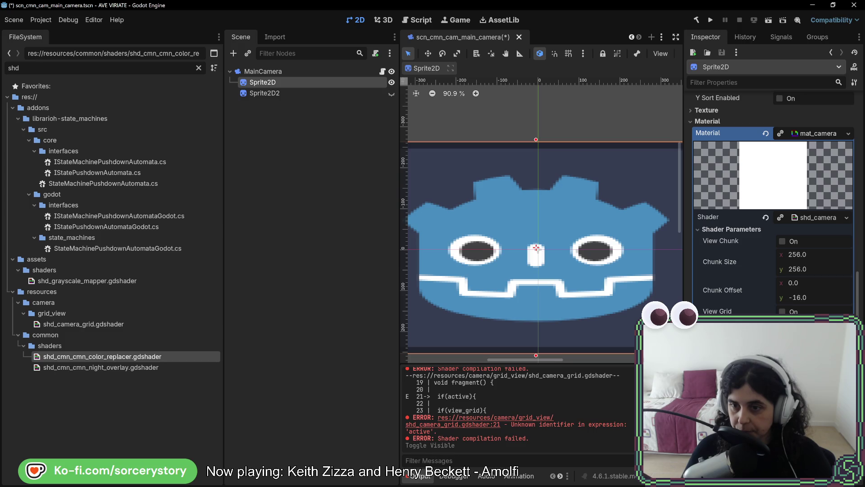
# Toggle view_chunk and view_grid on and off to compare, leaving both enabled
pyautogui.click(783, 241)
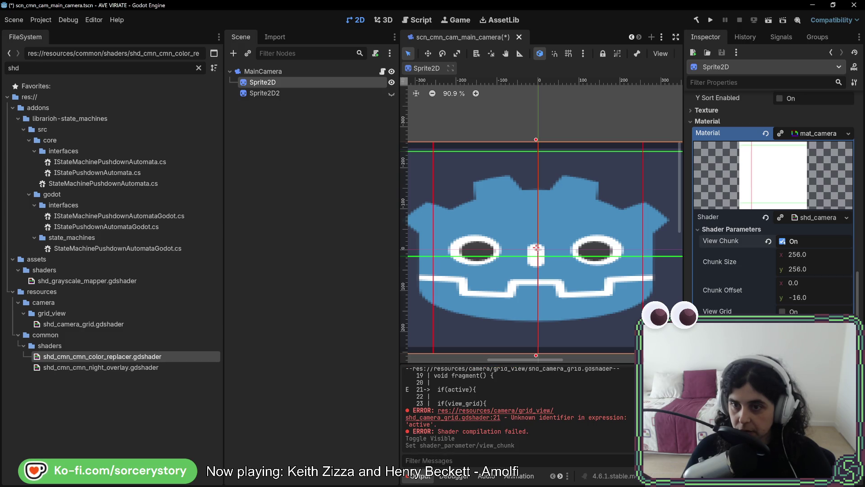
pyautogui.click(783, 311)
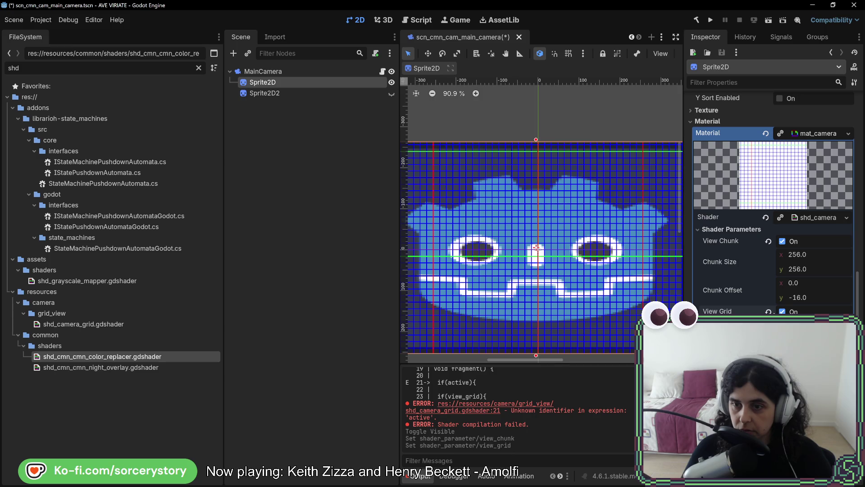
pyautogui.click(782, 311)
pyautogui.click(782, 311)
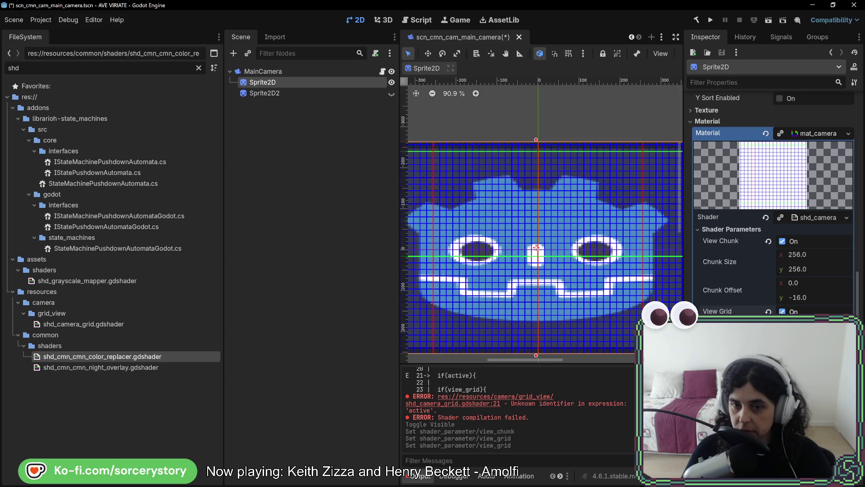
pyautogui.click(782, 242)
pyautogui.click(783, 242)
pyautogui.click(782, 242)
pyautogui.click(782, 242)
pyautogui.click(782, 242)
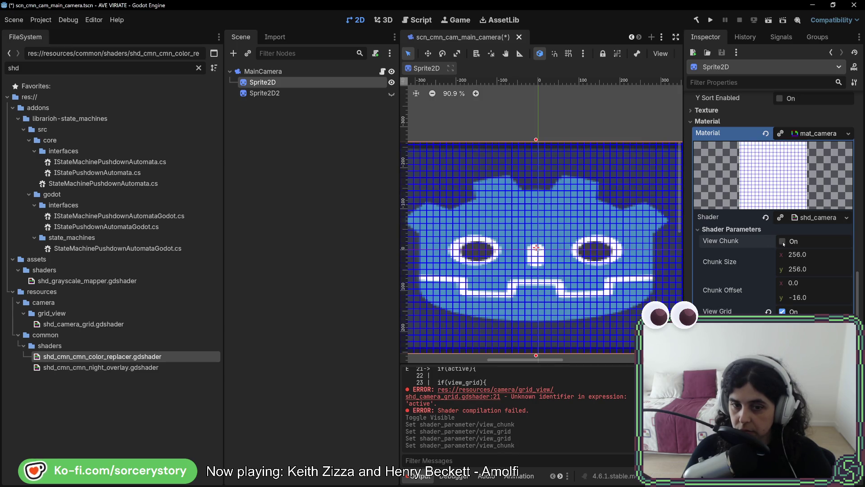
pyautogui.click(782, 242)
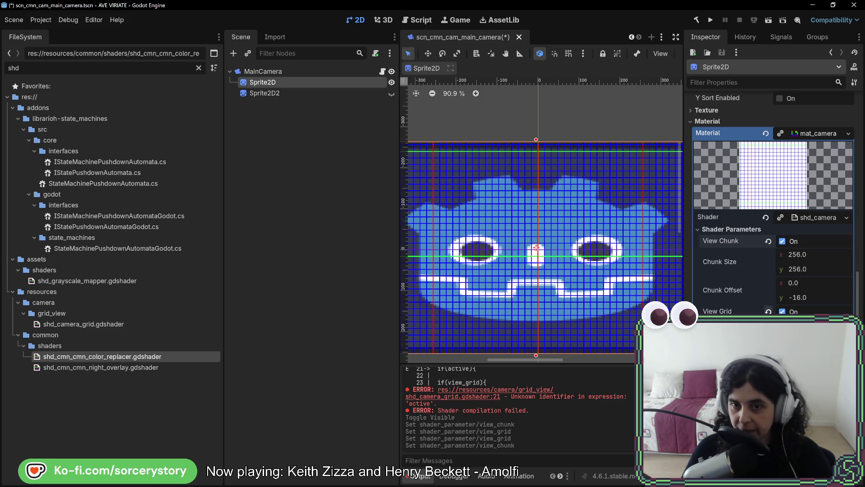
pyautogui.click(782, 241)
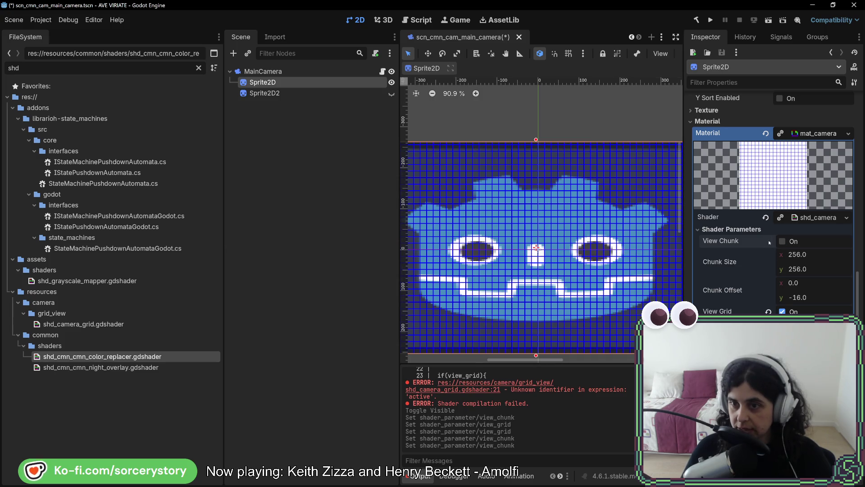
pyautogui.click(782, 311)
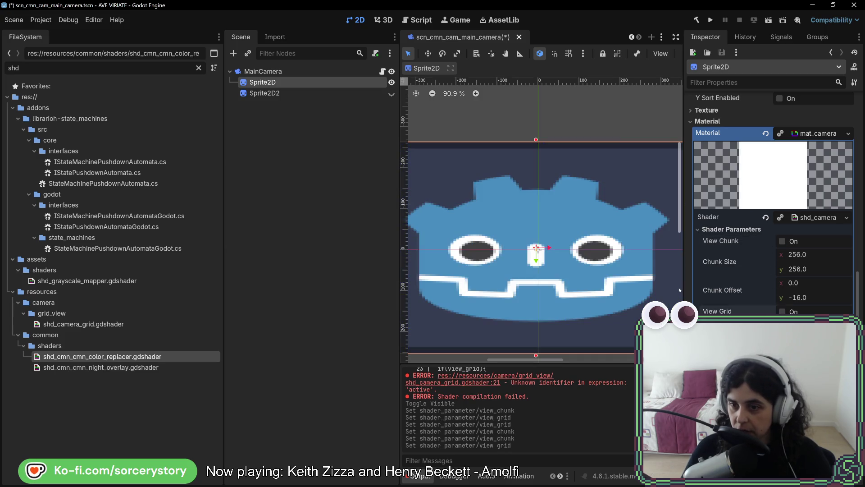
pyautogui.click(782, 241)
pyautogui.click(782, 311)
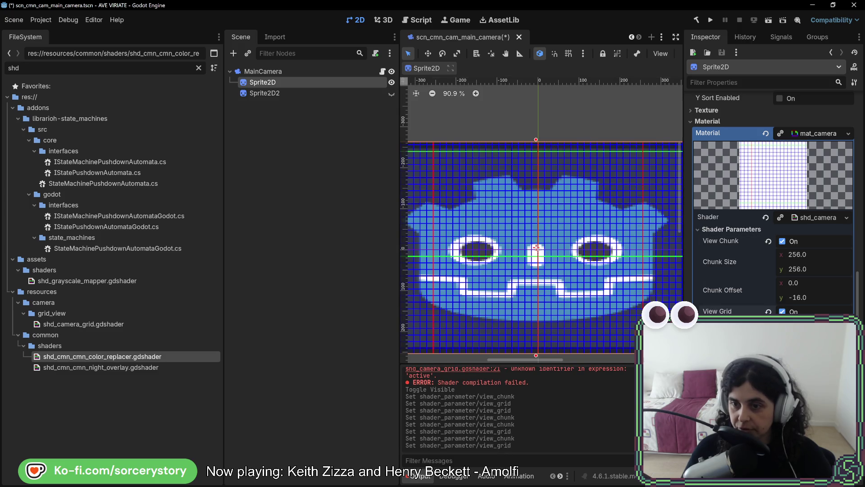
# Try different Line Width values, inspect the lines, then undo the last two changes
pyautogui.moveTo(811, 326)
pyautogui.mouseDown()
pyautogui.moveTo(852, 325)
pyautogui.moveTo(477, 258)
pyautogui.mouseUp()
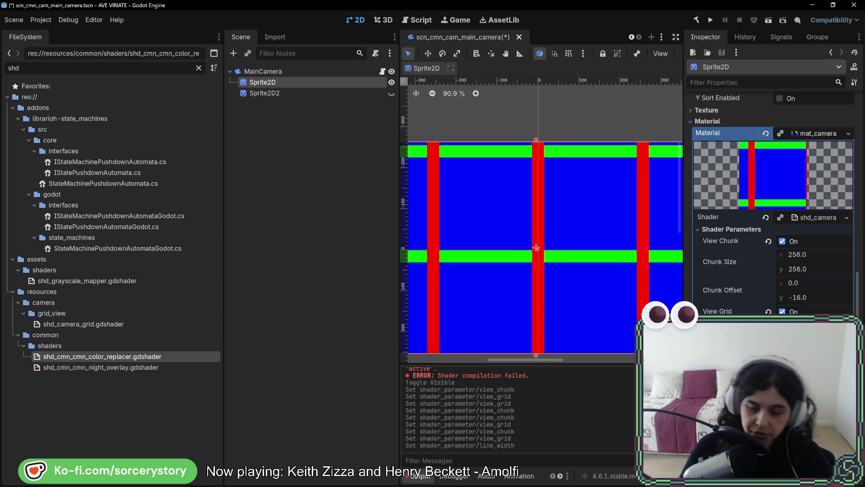
pyautogui.moveTo(841, 325); pyautogui.dragTo(834, 325)
pyautogui.scroll(11, 585, 206)
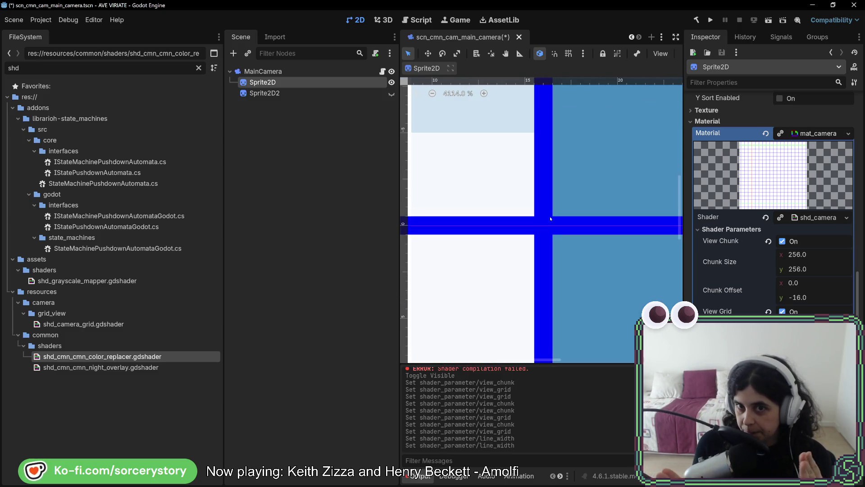
pyautogui.scroll(-5, 551, 218)
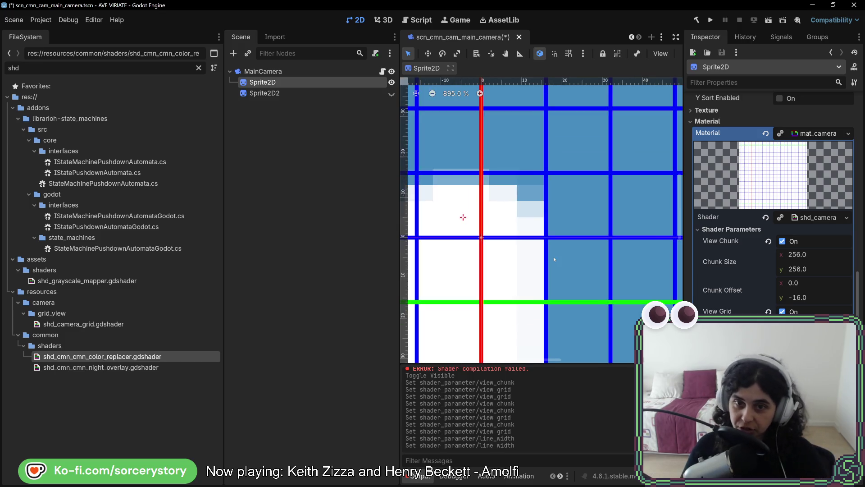
pyautogui.hotkey('ctrl', 'z')
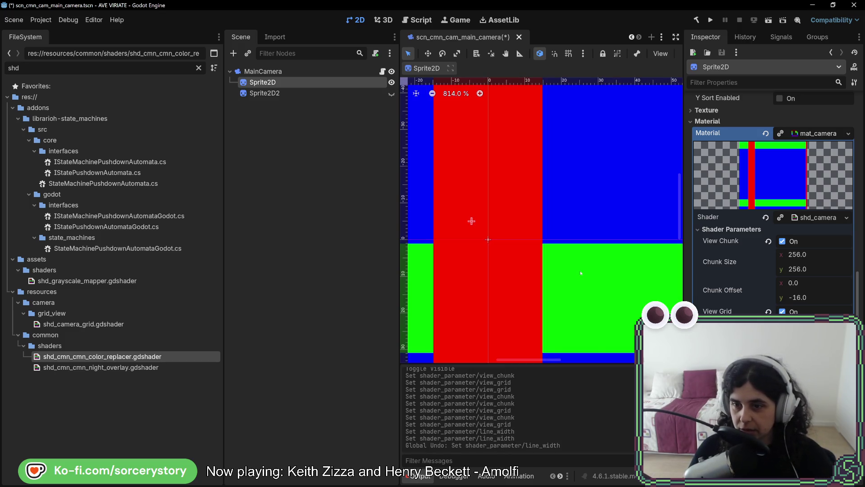
pyautogui.hotkey('ctrl', 'z')
# Hide Sprite2D, save the camera scene, and select both test sprites
pyautogui.scroll(-5, 561, 251)
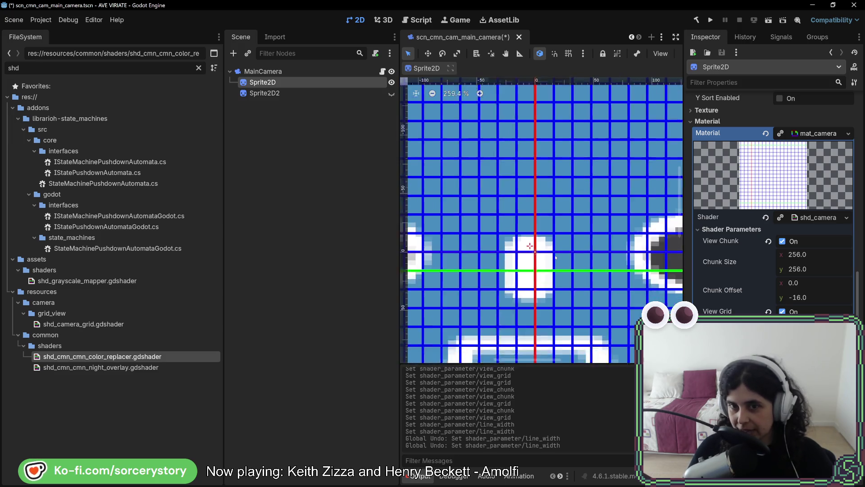
pyautogui.scroll(-4, 556, 259)
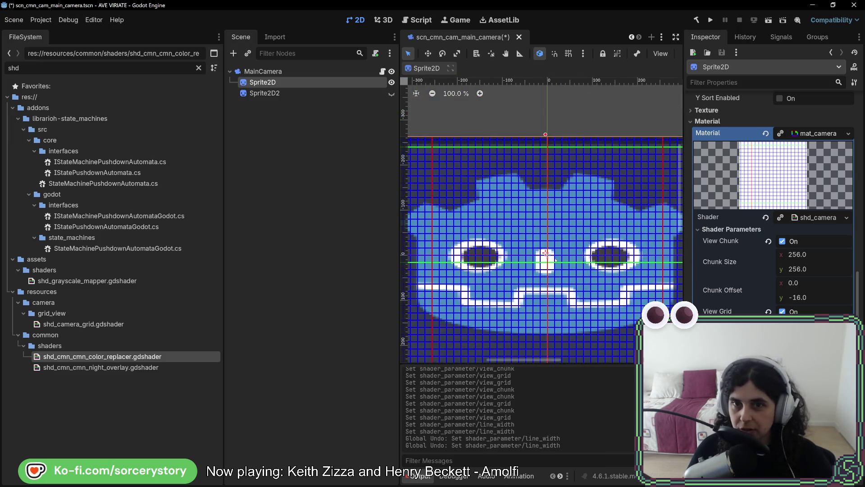
pyautogui.click(391, 82)
pyautogui.hotkey('ctrl', 's')
pyautogui.keyDown('shift'); pyautogui.click(298, 93); pyautogui.keyUp('shift')
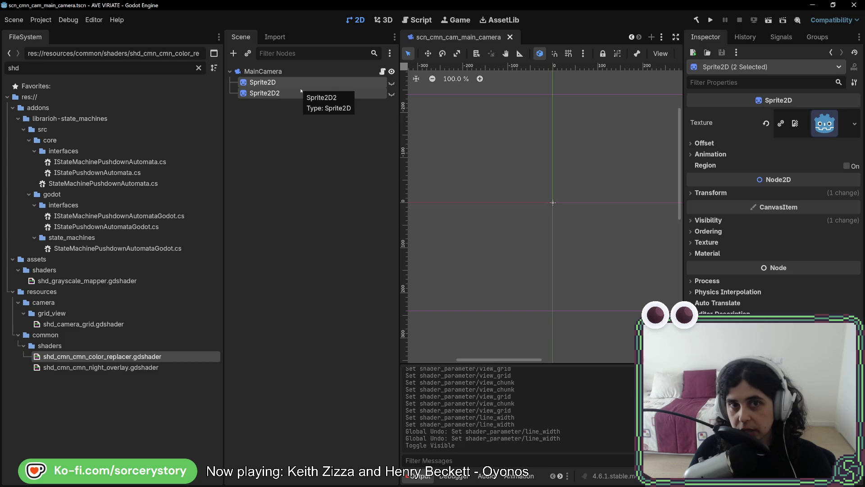
# Delete Sprite2D and Sprite2D2, then save and close the camera scene
pyautogui.press('Delete')
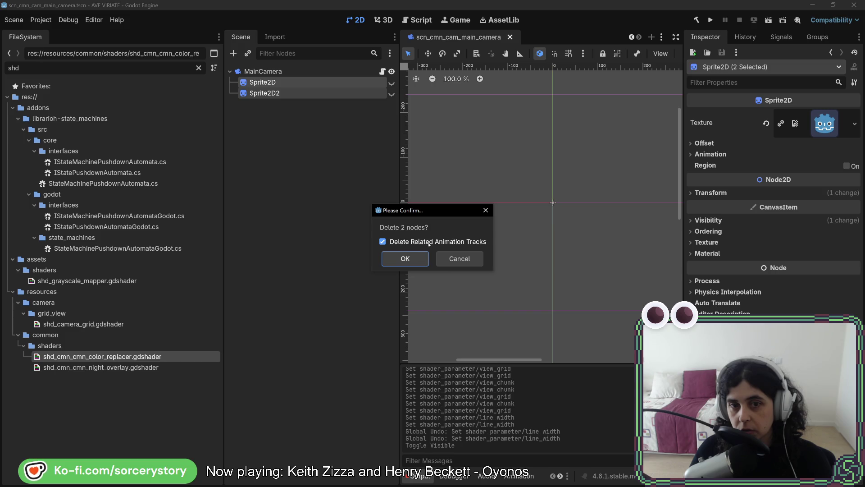
pyautogui.click(419, 260)
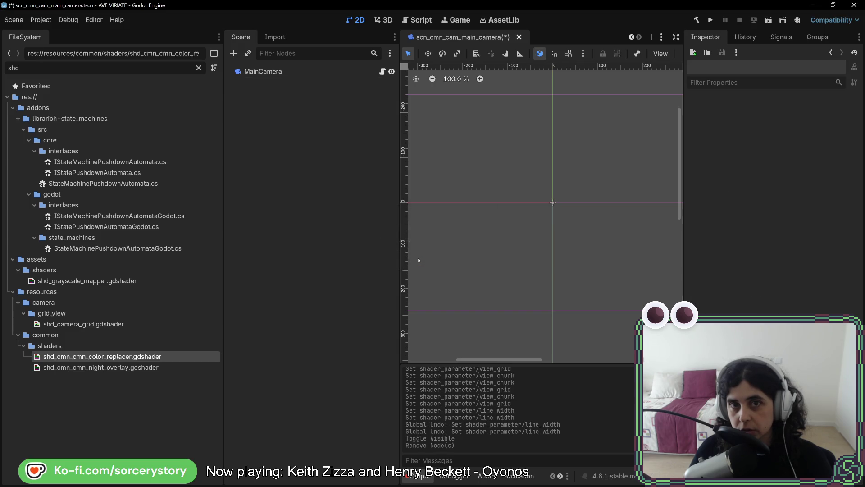
pyautogui.hotkey('ctrl', 's')
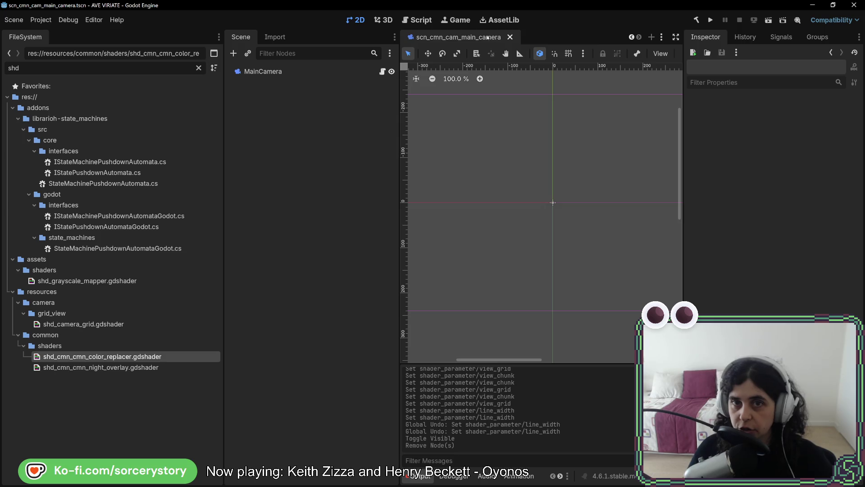
pyautogui.middleClick(488, 37)
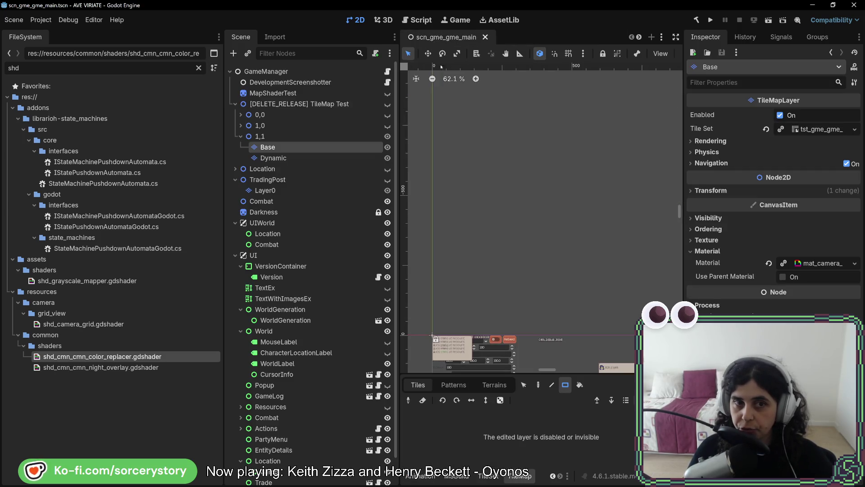
# Check the Base layer's camera material and grid shader, close the shader window, and run the project
pyautogui.click(824, 264)
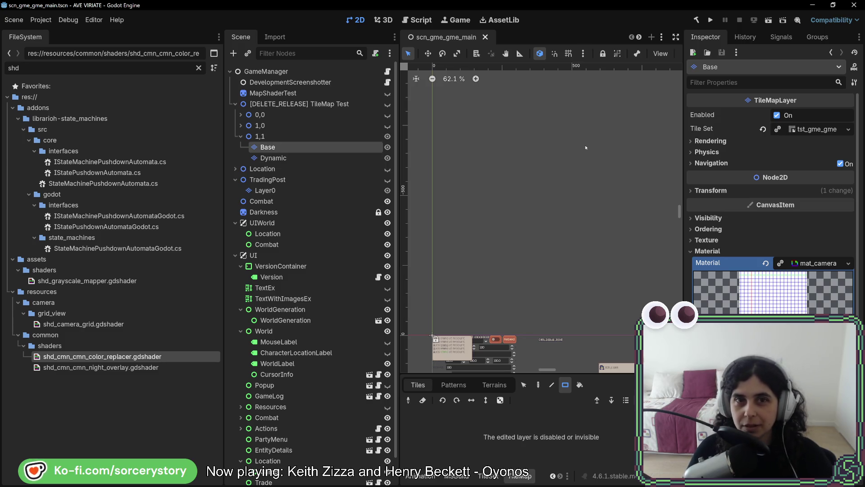
pyautogui.hotkey('alt', 'Tab')
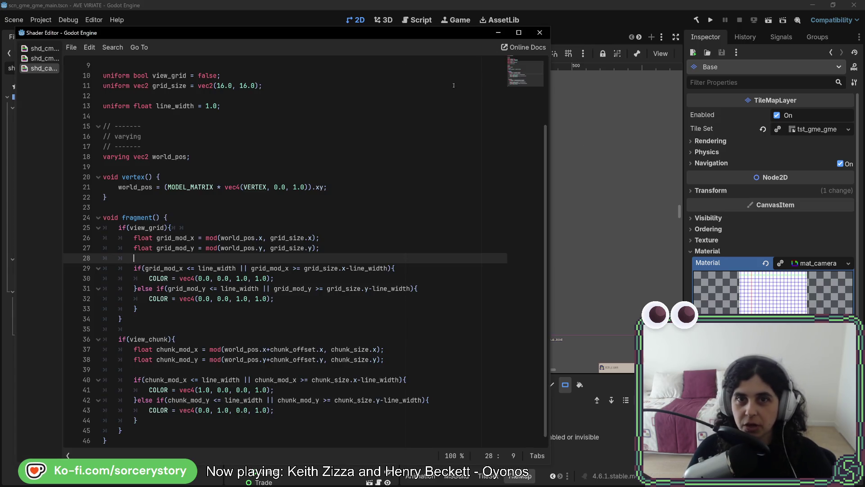
pyautogui.click(570, 39)
pyautogui.click(599, 20)
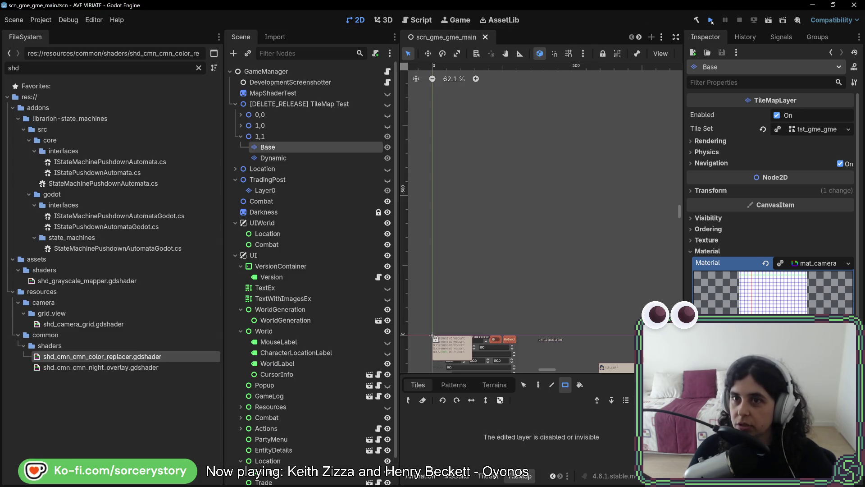
pyautogui.click(710, 20)
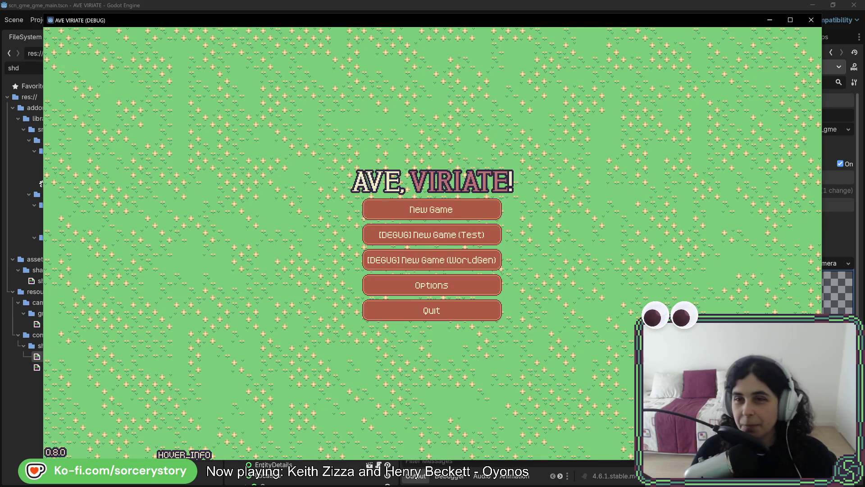
# Start a New Game, visit the player settlement, and switch back to the editor
pyautogui.click(461, 219)
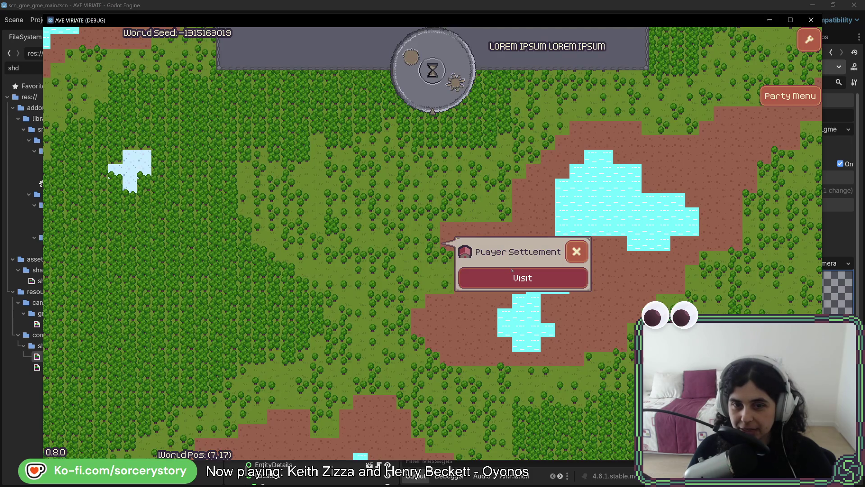
pyautogui.click(523, 277)
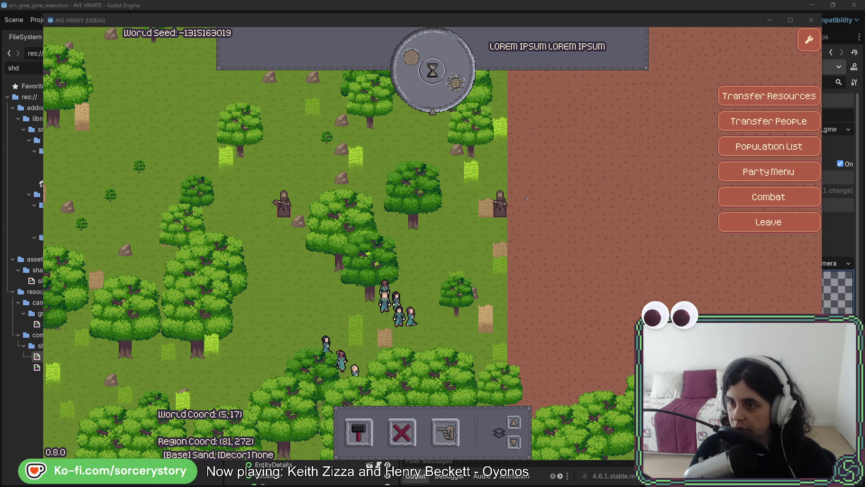
pyautogui.hotkey('alt', 'Tab')
# In the Remote tree, give TileMap > 00_Ground the mat_camera material and view its parameters
pyautogui.click(269, 67)
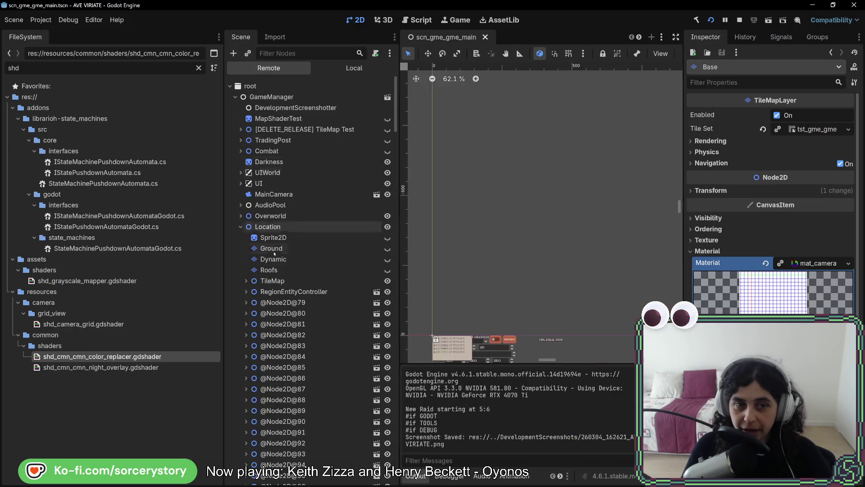
pyautogui.click(246, 281)
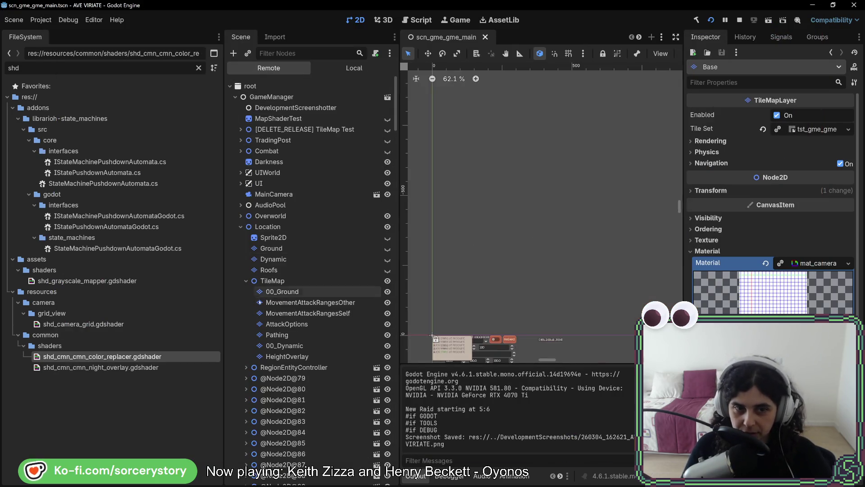
pyautogui.click(282, 292)
pyautogui.scroll(-10, 771, 226)
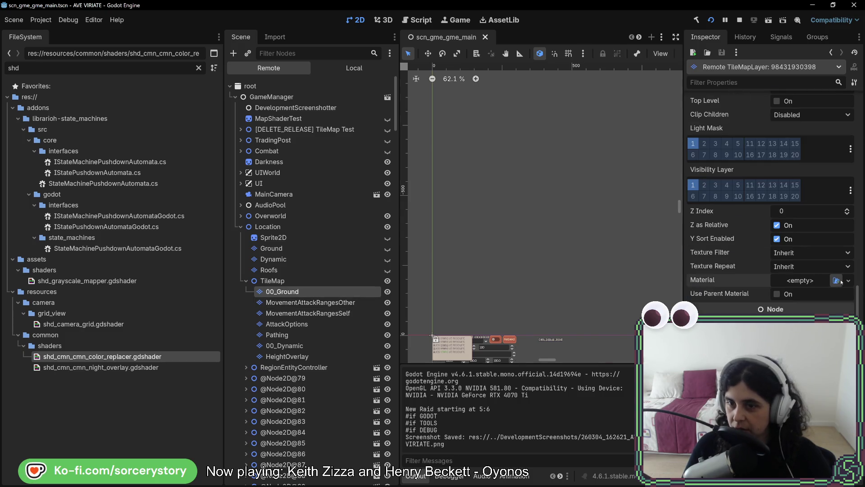
pyautogui.click(836, 279)
pyautogui.click(290, 142)
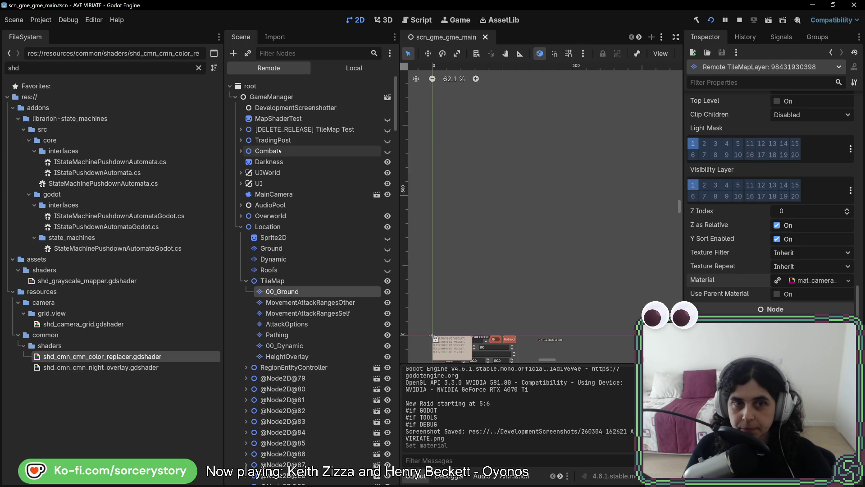
pyautogui.click(791, 280)
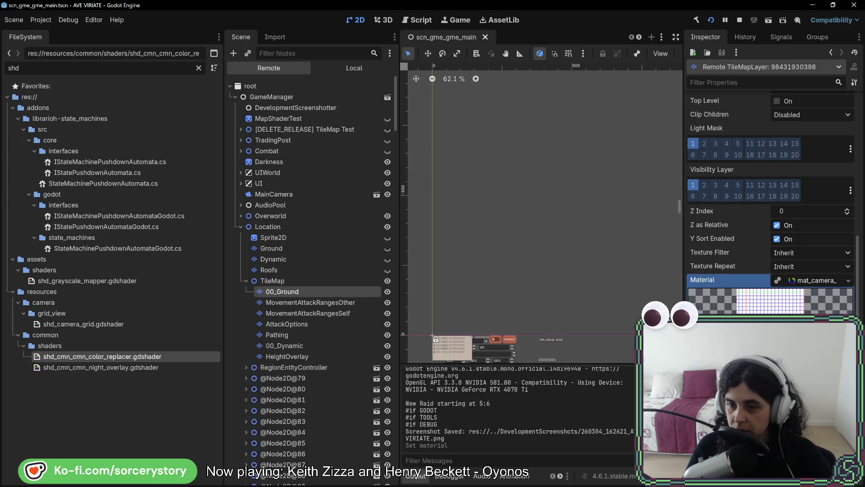
pyautogui.hotkey('alt', 'Tab')
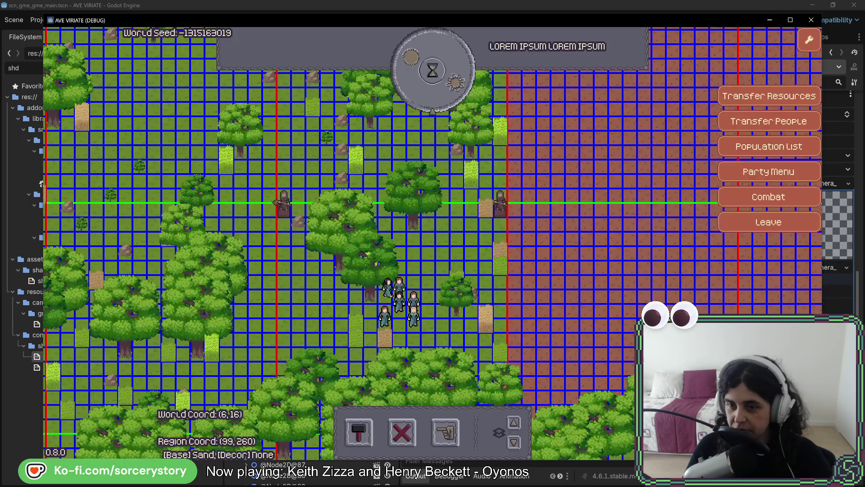
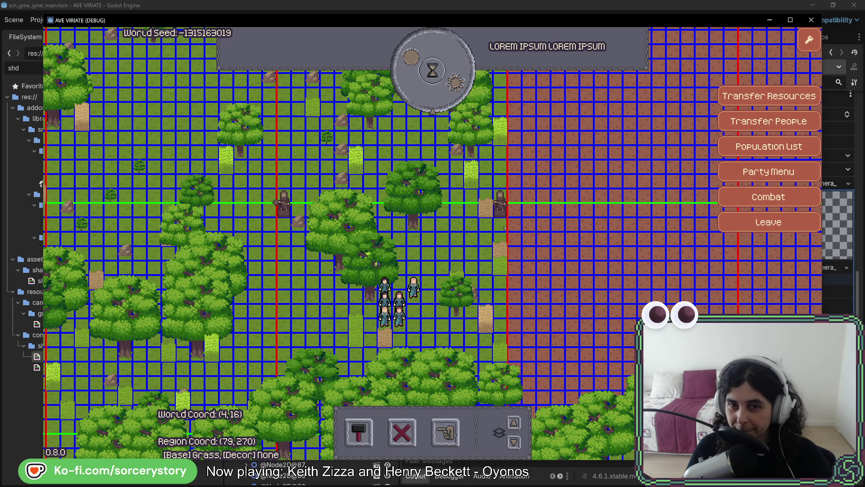
# Pan around the running game's map, flipping briefly to the editor and back
pyautogui.press('a')
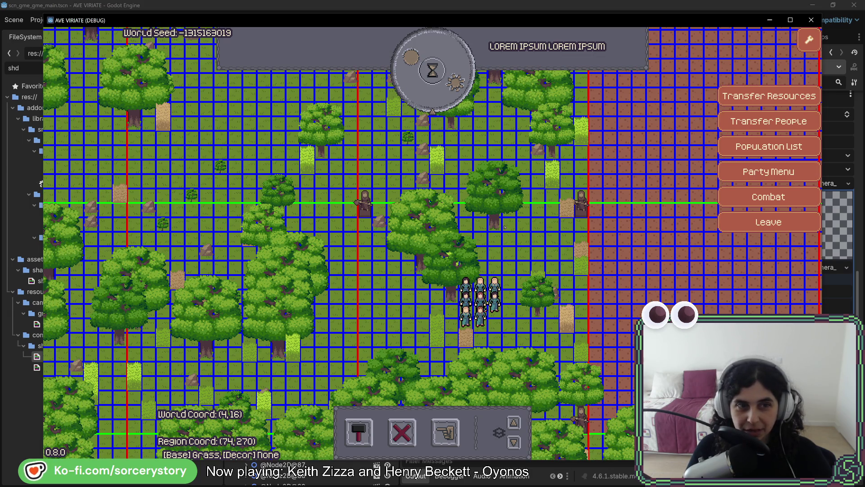
pyautogui.press('a')
pyautogui.press('w')
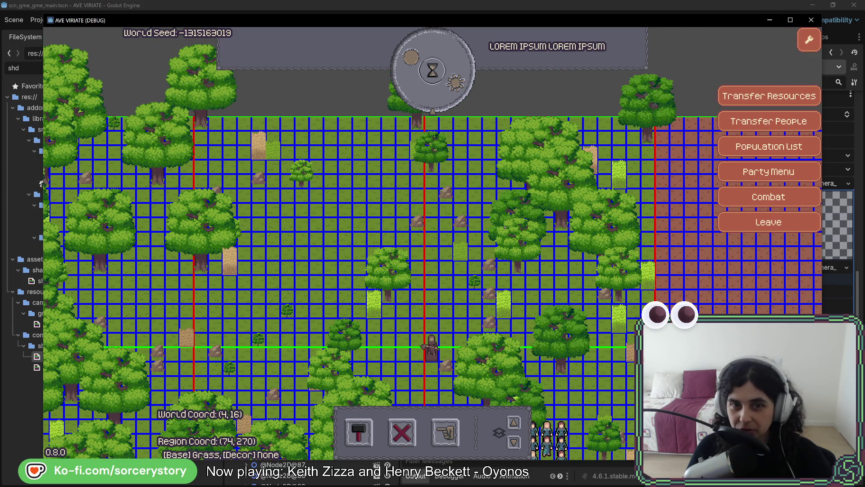
pyautogui.press('d')
pyautogui.press('s')
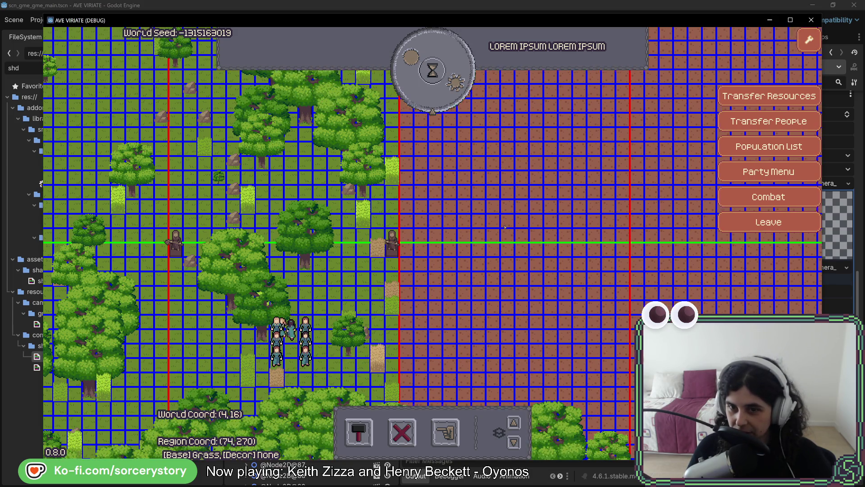
pyautogui.hotkey('alt', 'Tab')
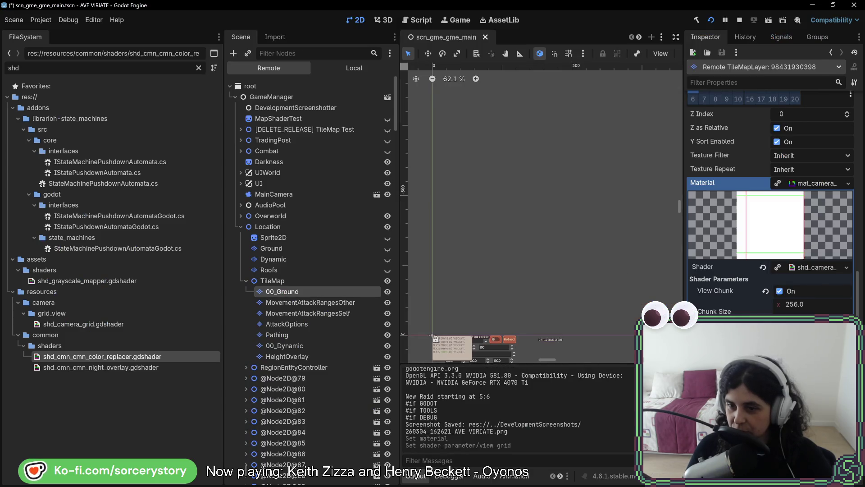
pyautogui.hotkey('alt', 'Tab')
# Pan across the map with only chunk lines visible, then return to the editor
pyautogui.press('s')
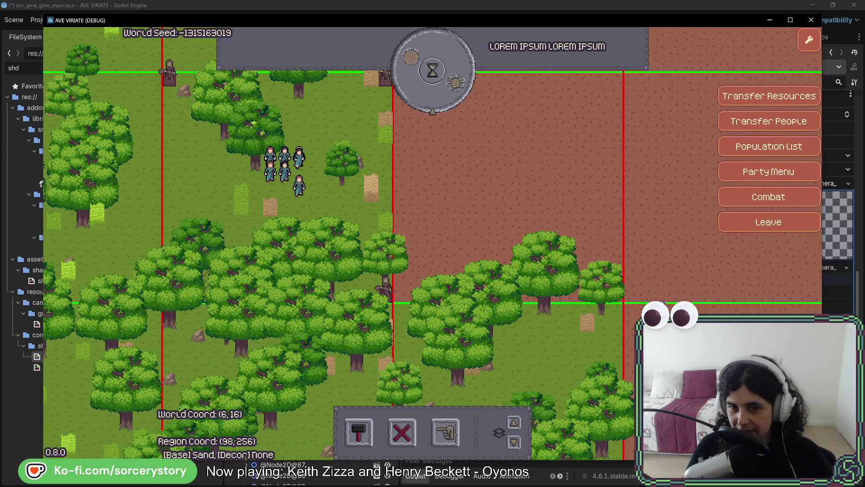
pyautogui.press('a')
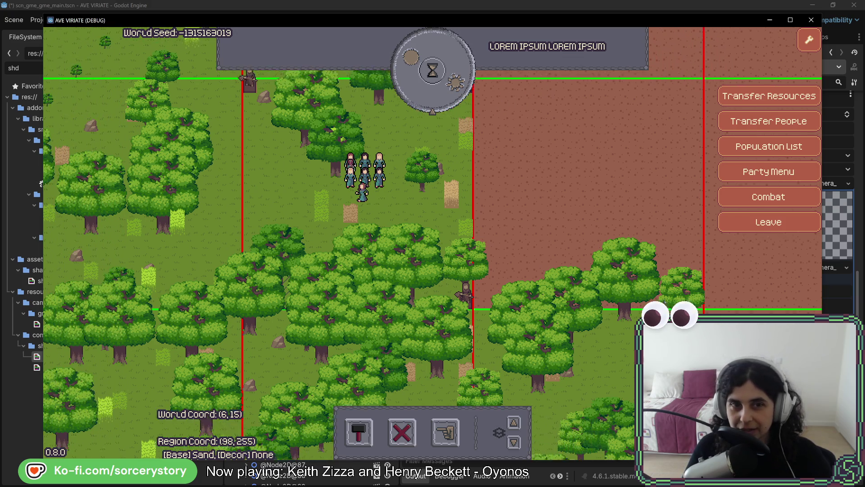
pyautogui.press('w')
pyautogui.press('w')
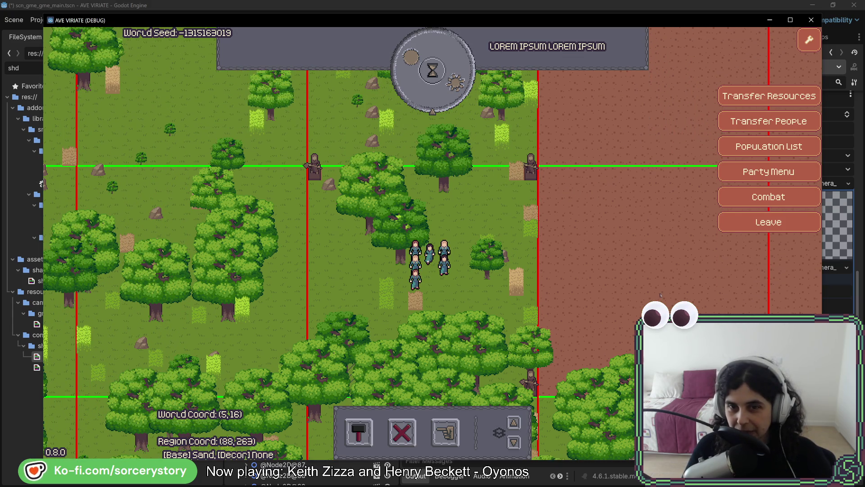
pyautogui.press('w')
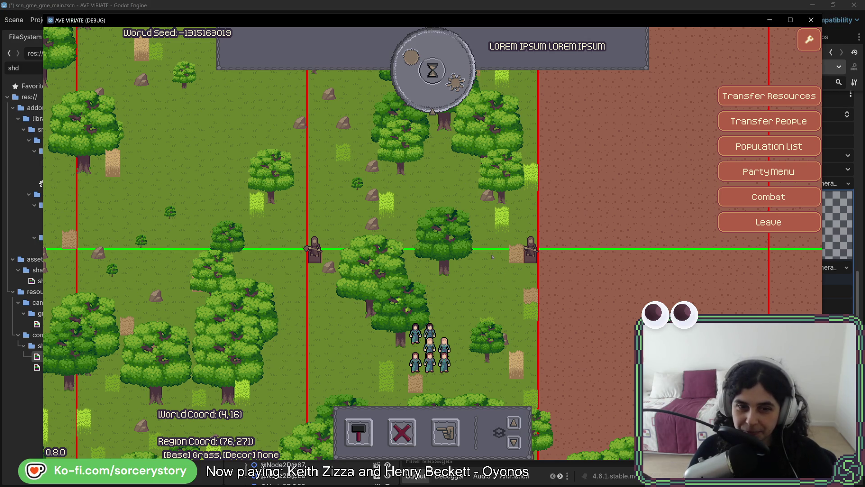
pyautogui.press('s')
pyautogui.press('d')
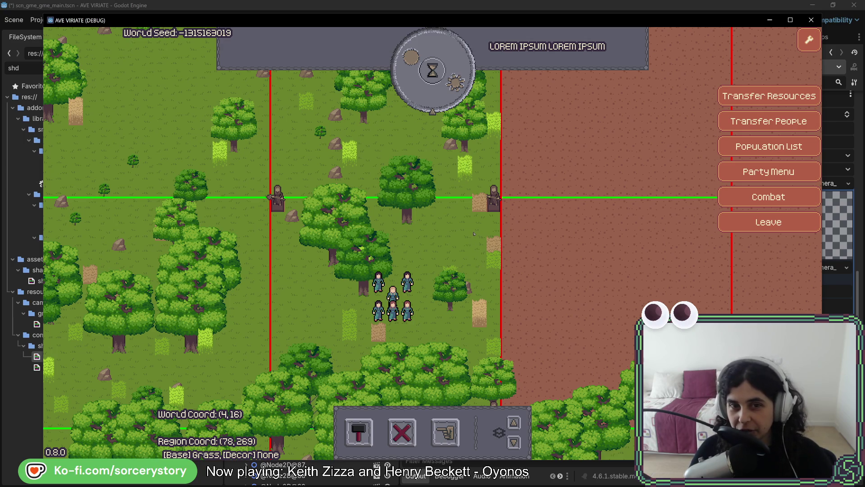
pyautogui.press('w')
pyautogui.press('a')
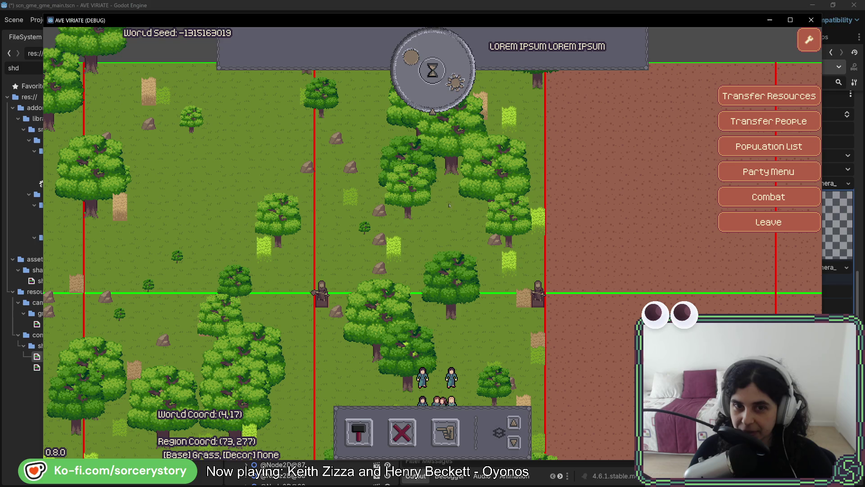
pyautogui.press('s')
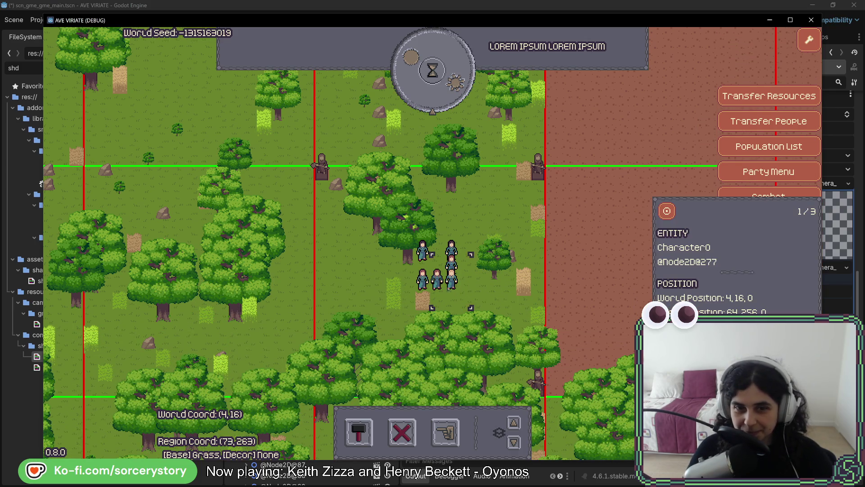
pyautogui.moveTo(437, 252)
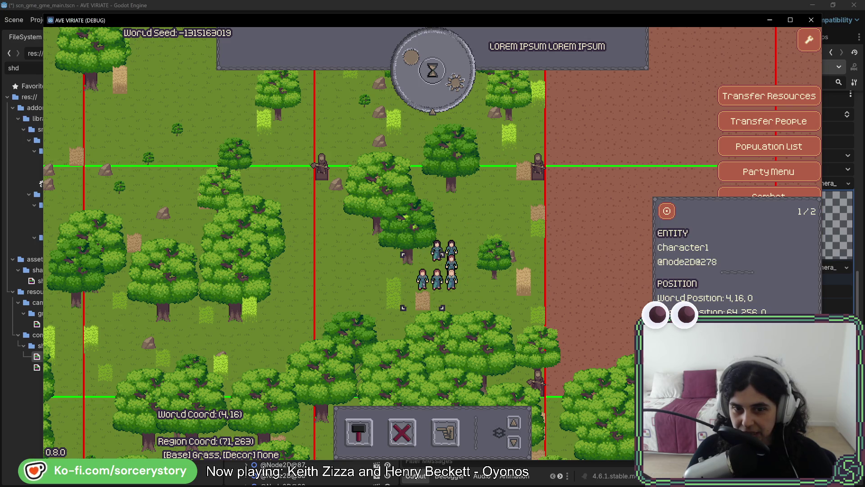
pyautogui.press('s')
pyautogui.press('d')
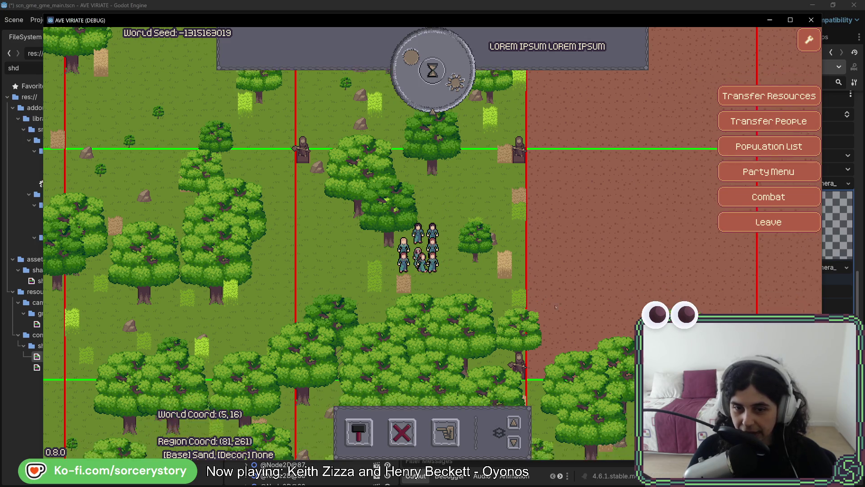
pyautogui.hotkey('alt', 'Tab')
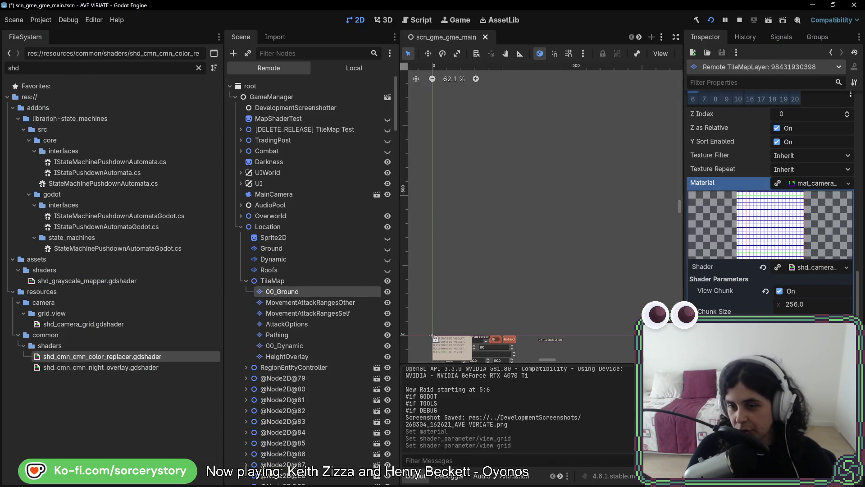
# Return to the game and pan to a new area showing blue tile lines and red/green chunk lines
pyautogui.hotkey('alt', 'Tab')
pyautogui.press('w')
pyautogui.press('d')
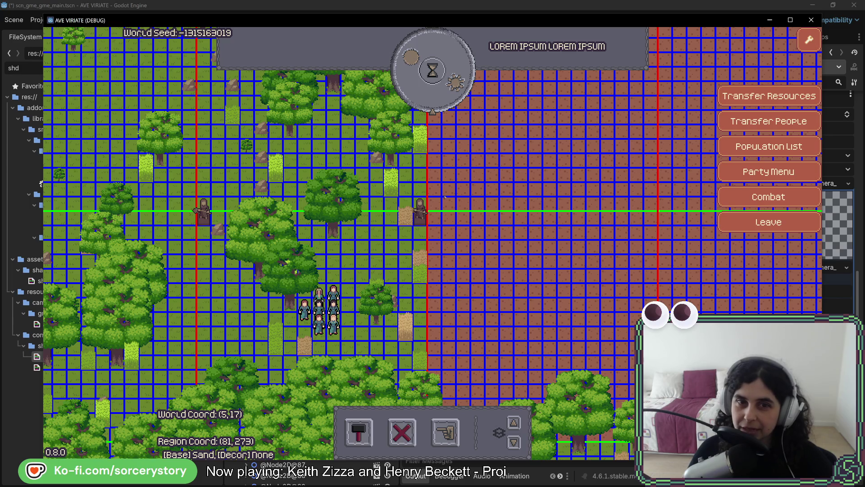
# Pan the map, restart the game with F8/F5, and pan around the area again
pyautogui.moveTo(435, 182); pyautogui.dragTo(524, 236)
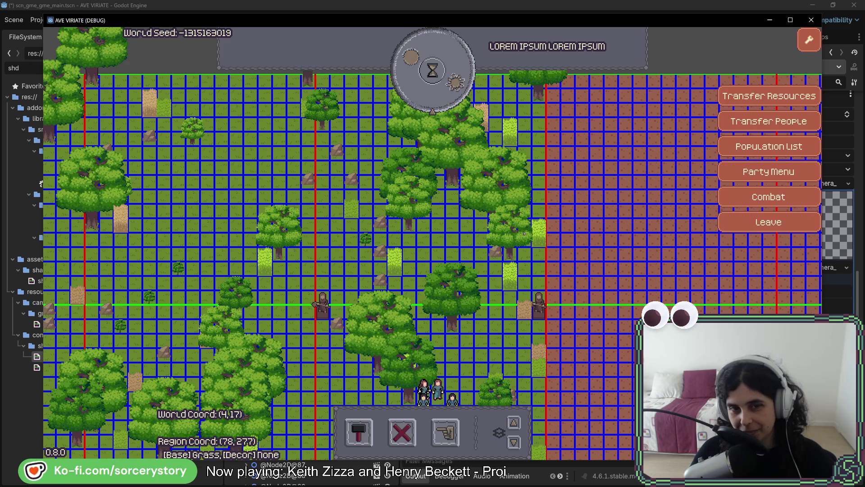
pyautogui.press('Down')
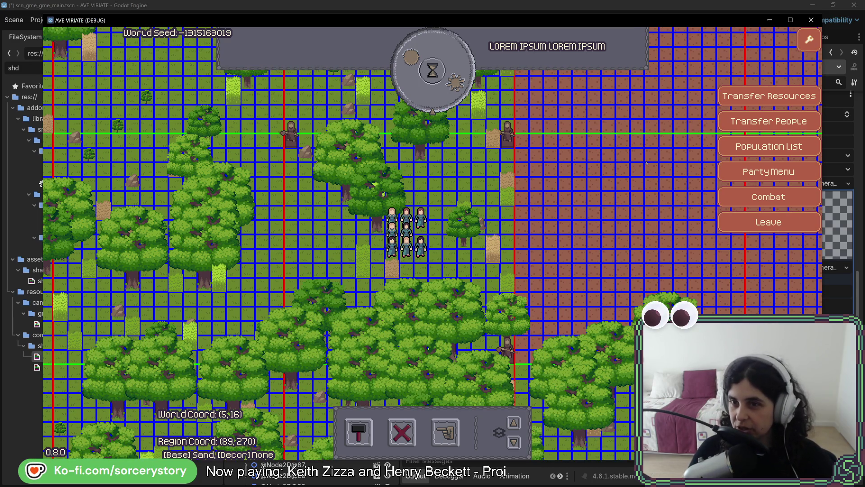
pyautogui.press('F8')
pyautogui.press('F5')
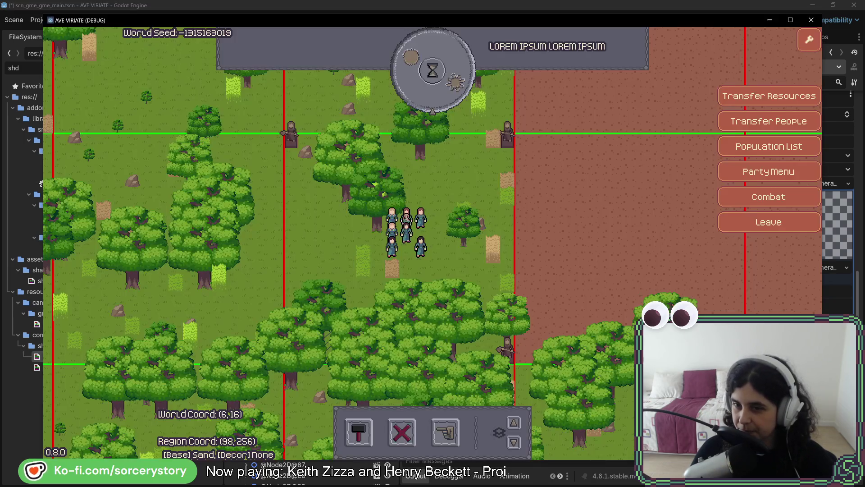
pyautogui.press('Up')
pyautogui.press('Right')
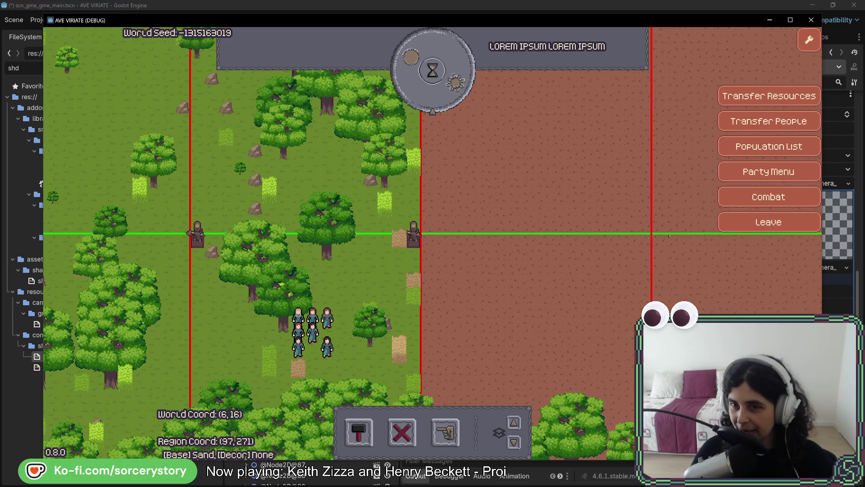
pyautogui.press('Down')
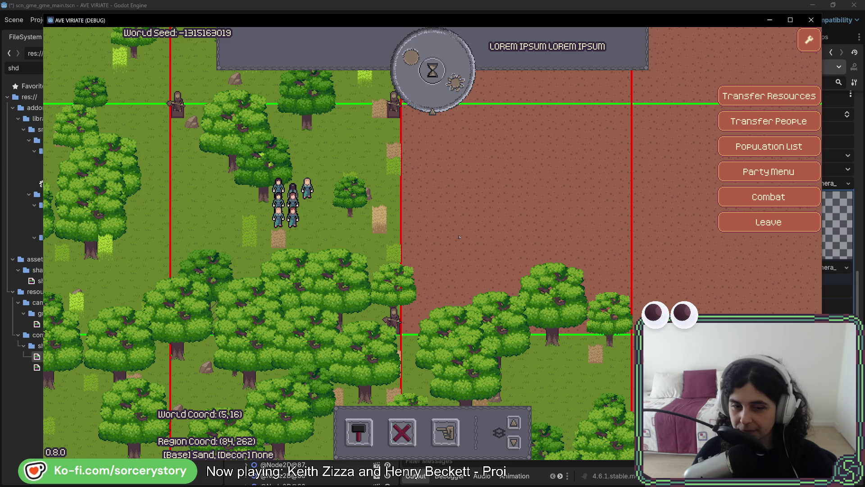
pyautogui.press('w')
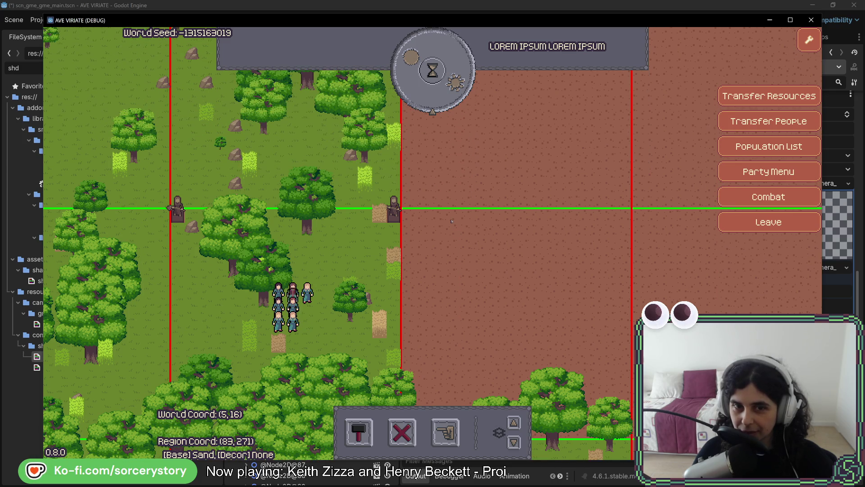
# Adjust the grid line width in the editor and check the thinner lines in the game
pyautogui.hotkey('alt', 'Tab')
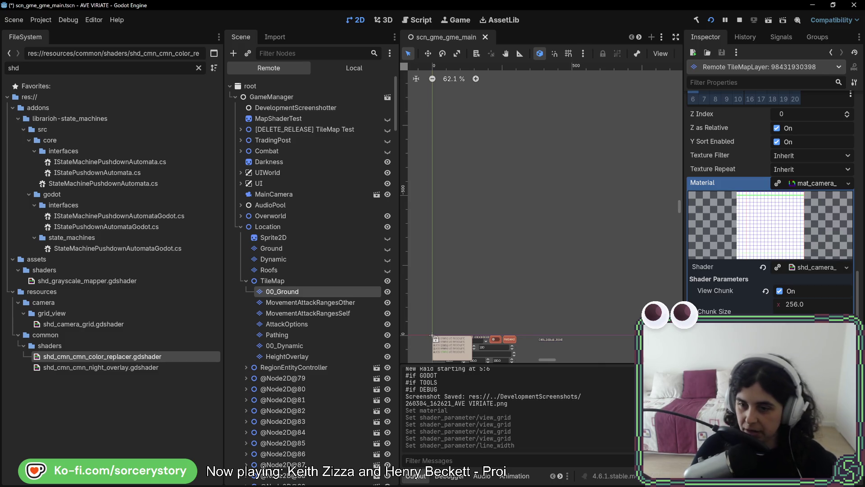
pyautogui.hotkey('alt', 'Tab')
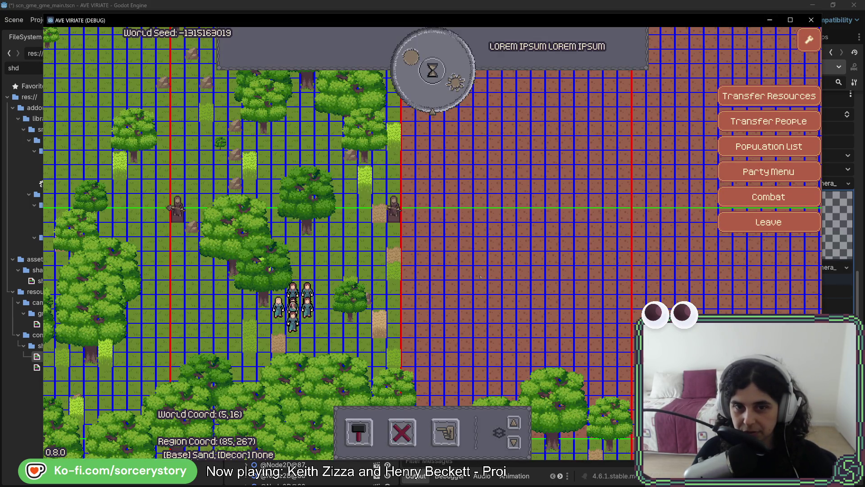
pyautogui.press('Left')
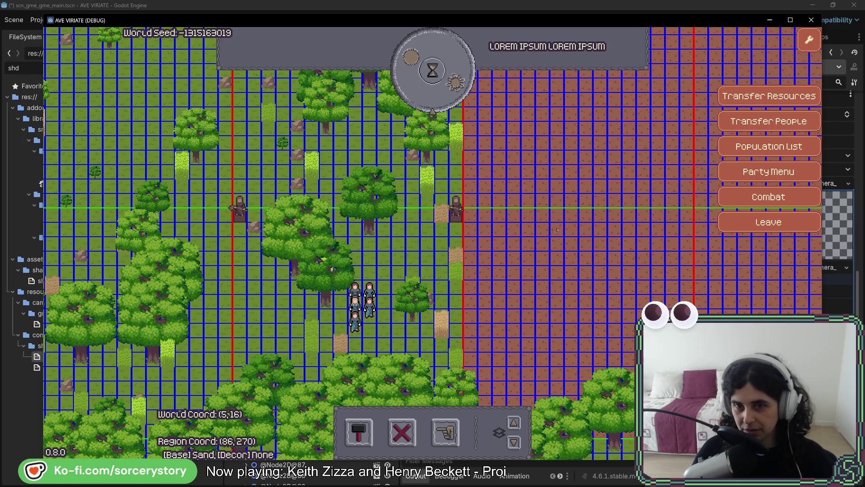
pyautogui.hotkey('alt', 'Tab')
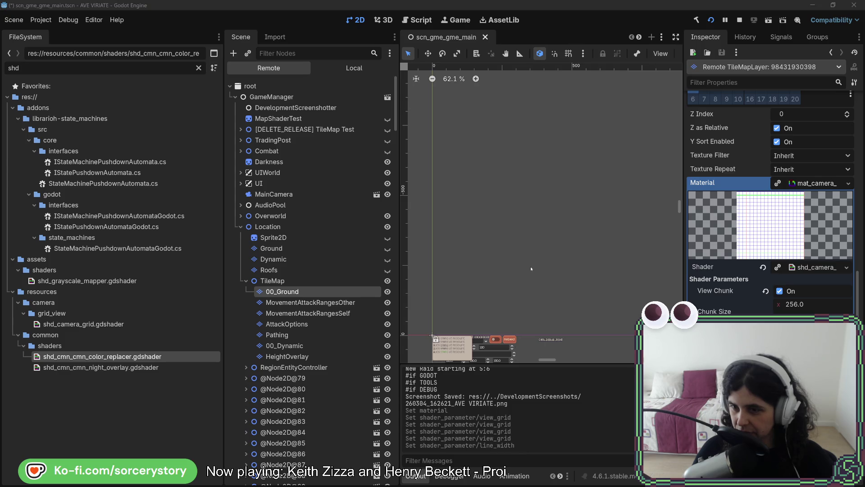
pyautogui.hotkey('alt', 'Tab')
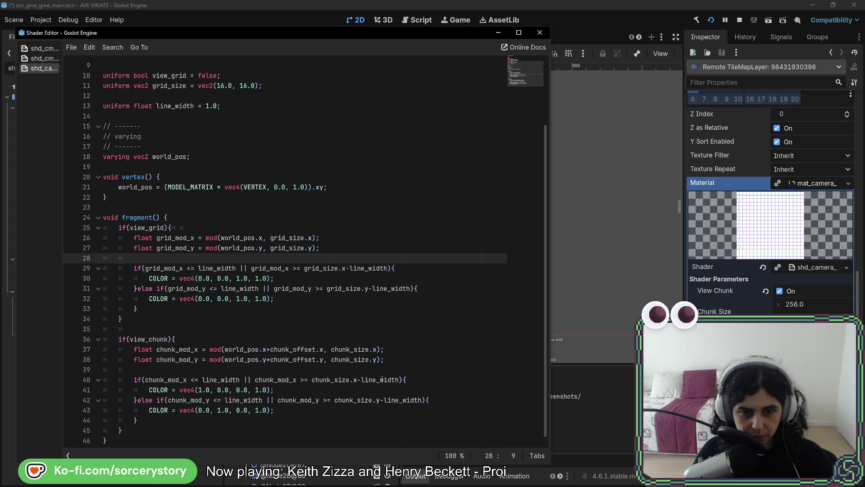
# Edit the line_width usage in shd_camera_grid, run the game to test it, and stop it
pyautogui.doubleClick(387, 399)
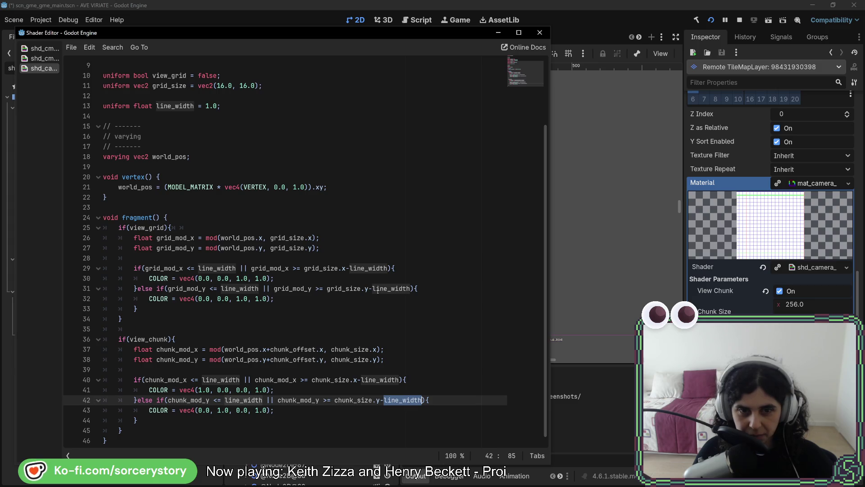
pyautogui.press('F5')
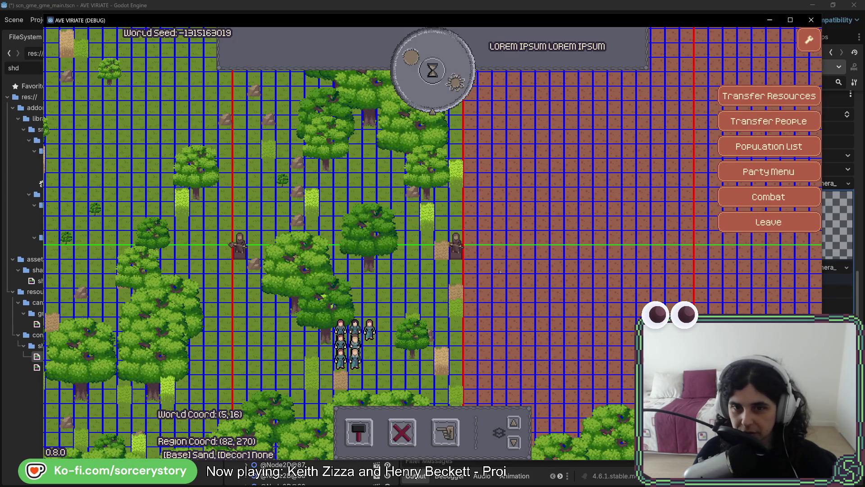
pyautogui.press('w')
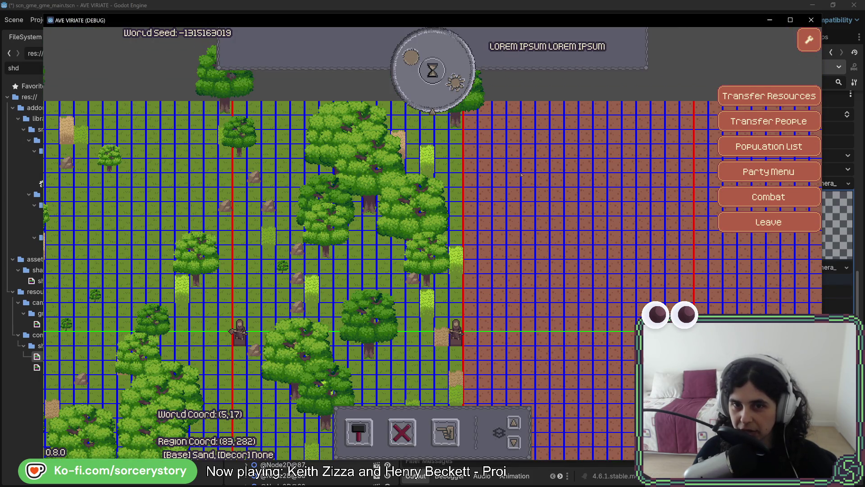
pyautogui.press('F8')
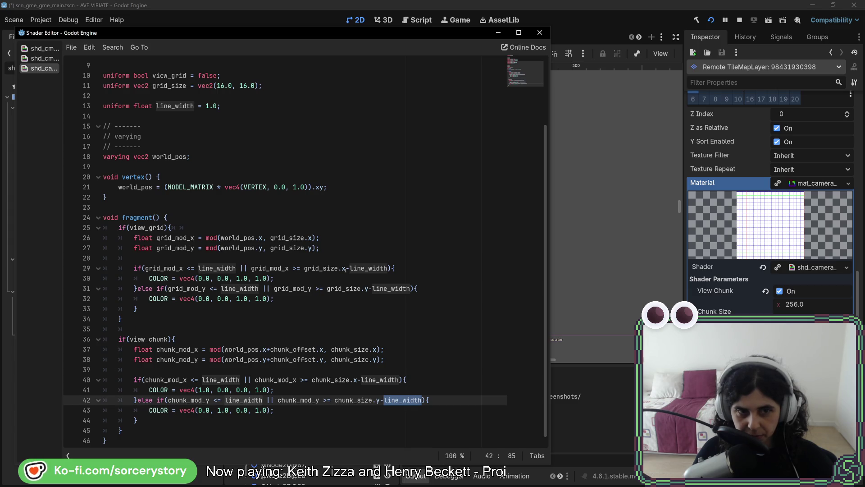
pyautogui.press('F5')
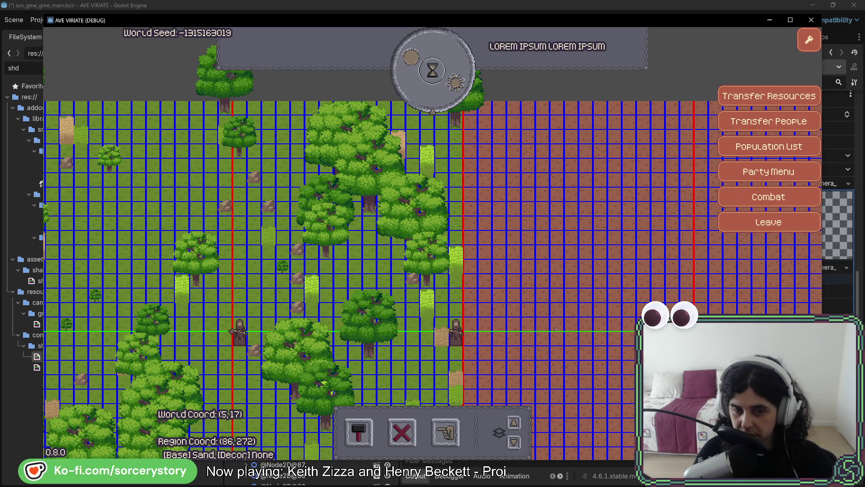
pyautogui.press('F8')
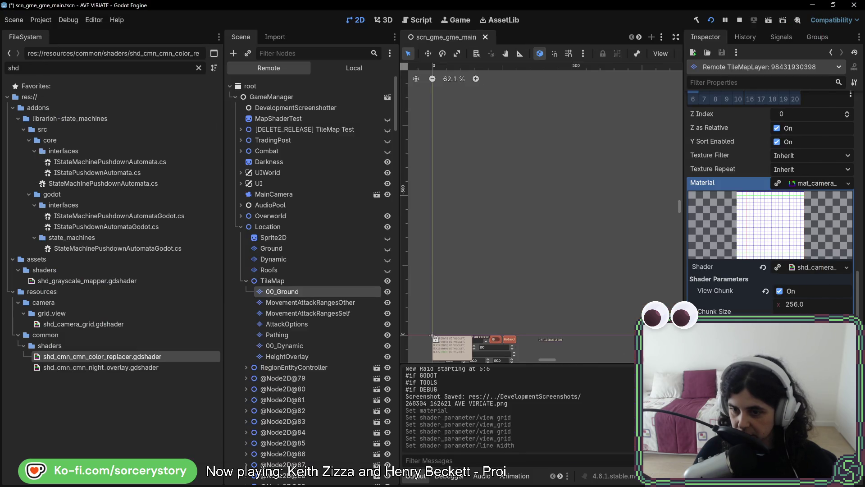
# Raise the remote material's line_width while flipping to the game to see thicker grid lines
pyautogui.hotkey('alt', 'Tab')
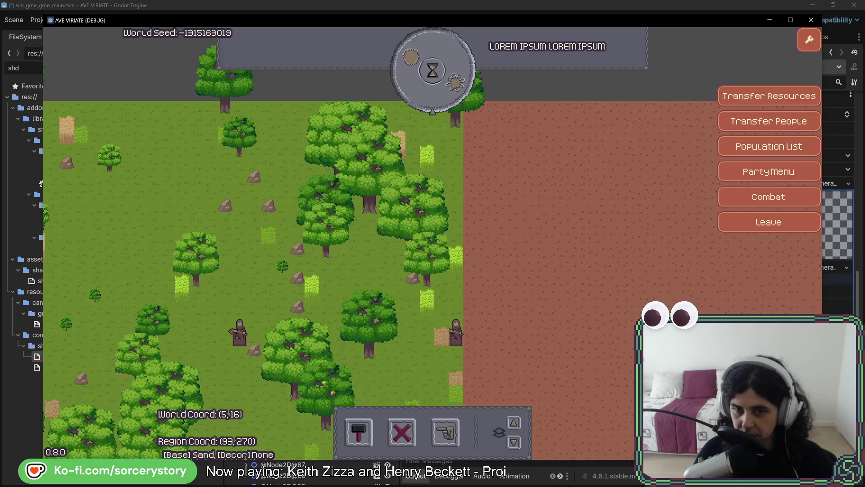
pyautogui.hotkey('alt', 'Tab')
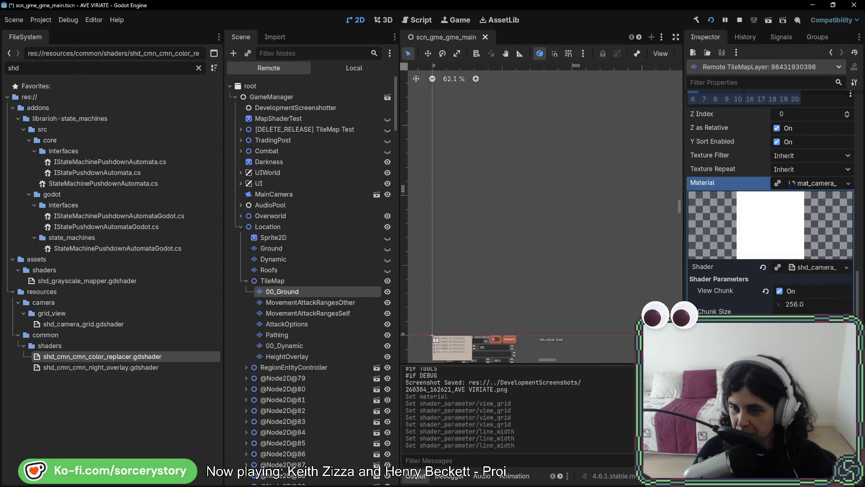
pyautogui.hotkey('alt', 'Tab')
pyautogui.hotkey('alt', 'Tab')
pyautogui.hotkey('alt', 'Tab')
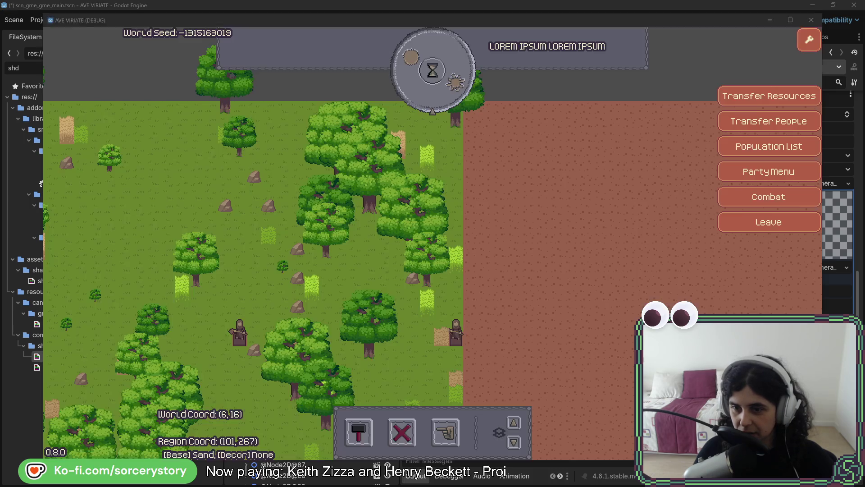
pyautogui.hotkey('alt', 'Tab')
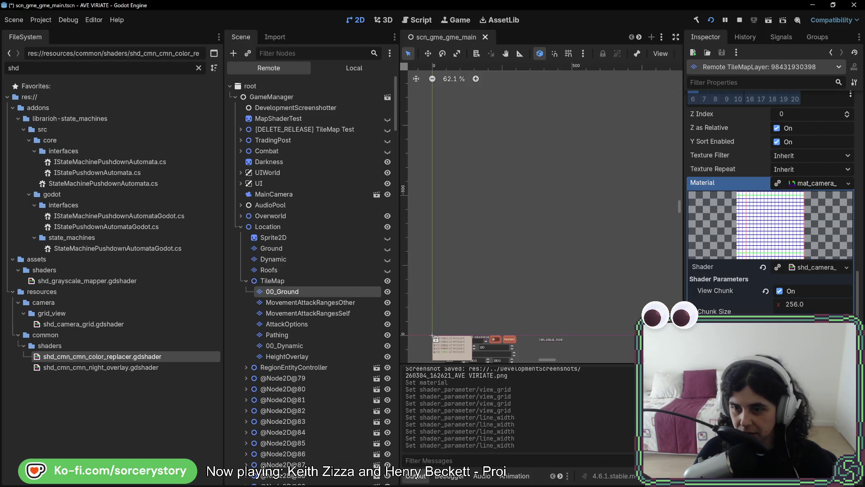
pyautogui.hotkey('alt', 'Tab')
pyautogui.hotkey('alt', 'Tab')
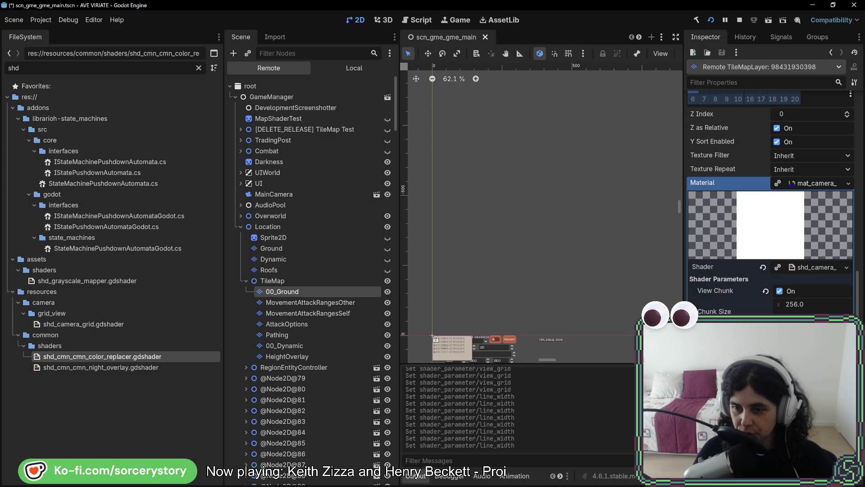
pyautogui.hotkey('alt', 'Tab')
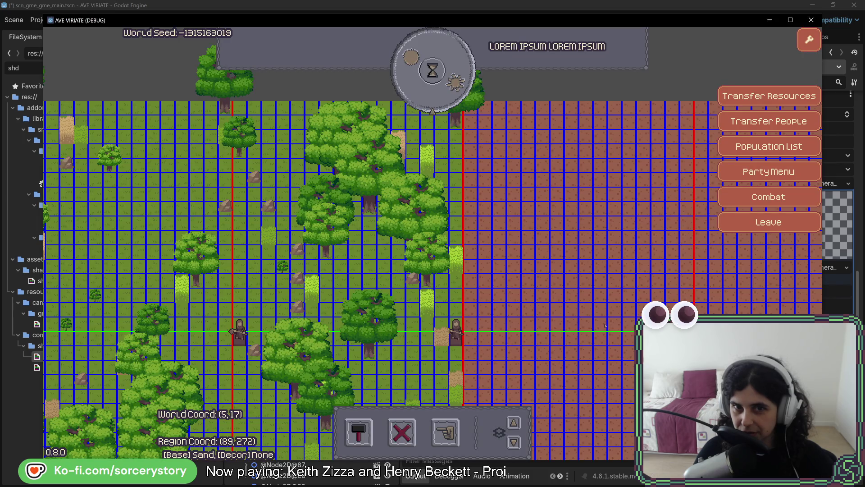
# Return line_width to thin lines, inspect a grass tile in the game, and go back to the editor
pyautogui.hotkey('alt', 'Tab')
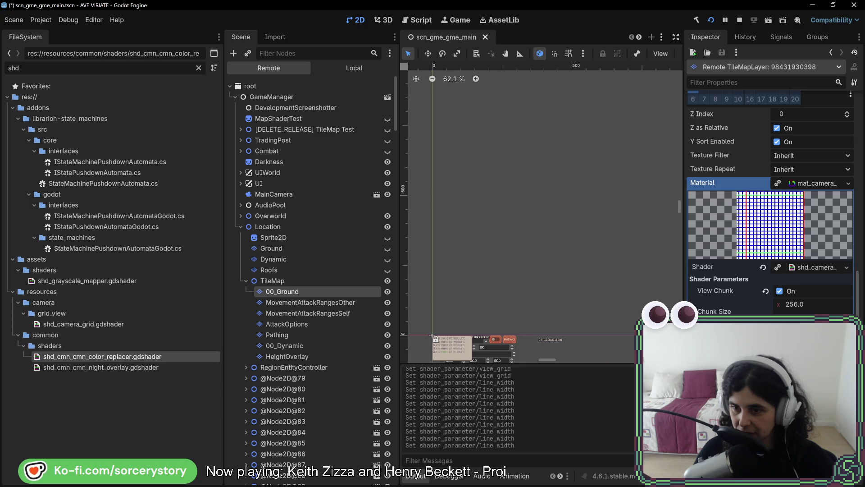
pyautogui.hotkey('alt', 'Tab')
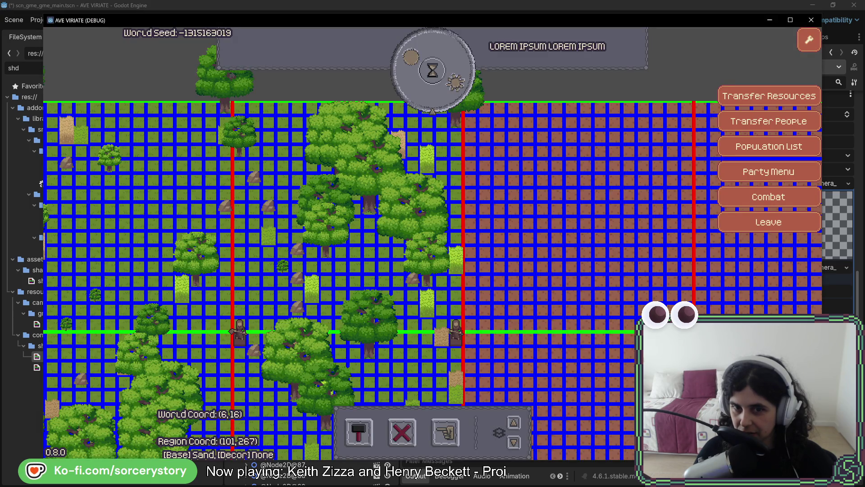
pyautogui.hotkey('alt', 'Tab')
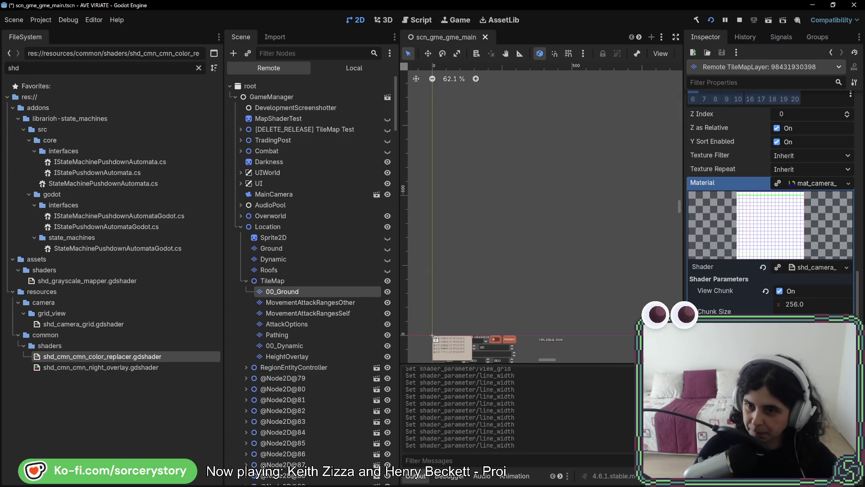
pyautogui.hotkey('alt', 'Tab')
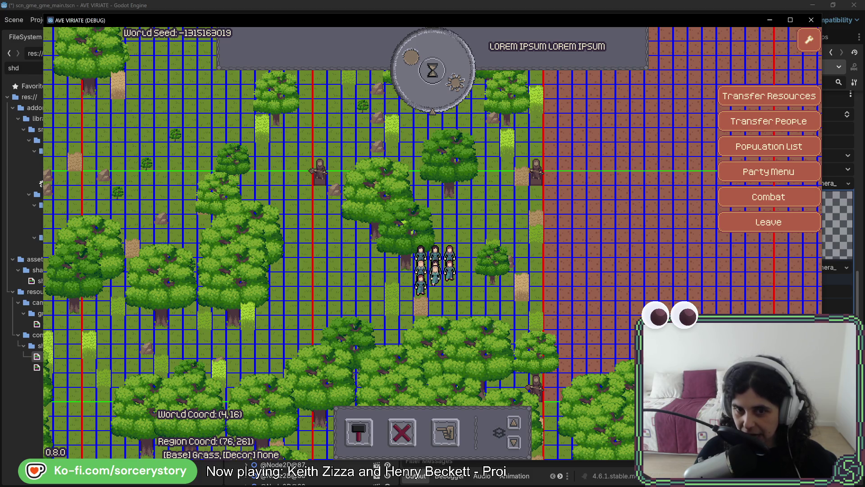
pyautogui.click(492, 243)
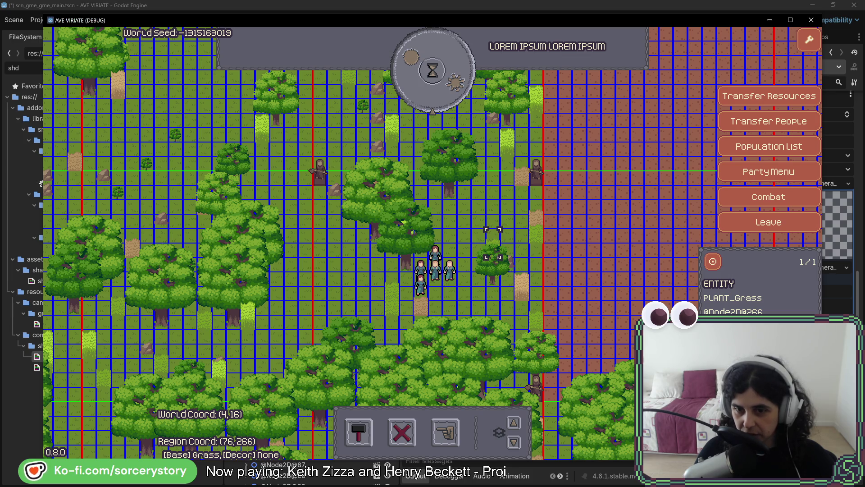
pyautogui.press('F8')
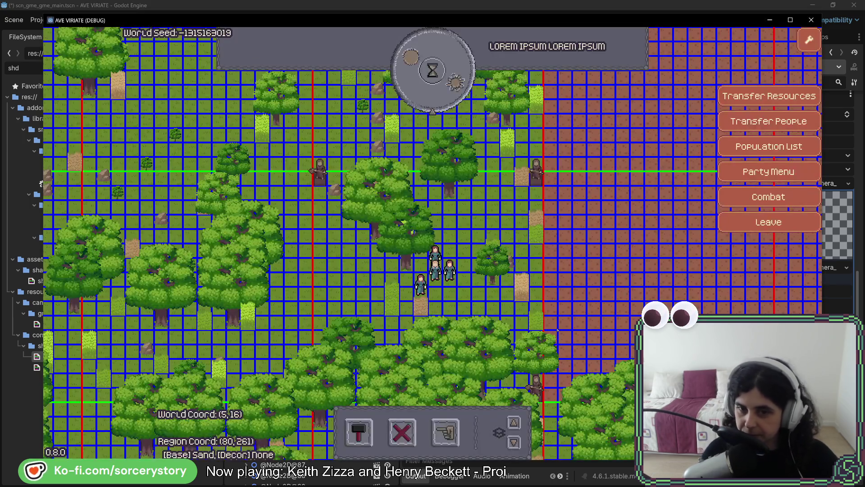
pyautogui.hotkey('alt', 'Tab')
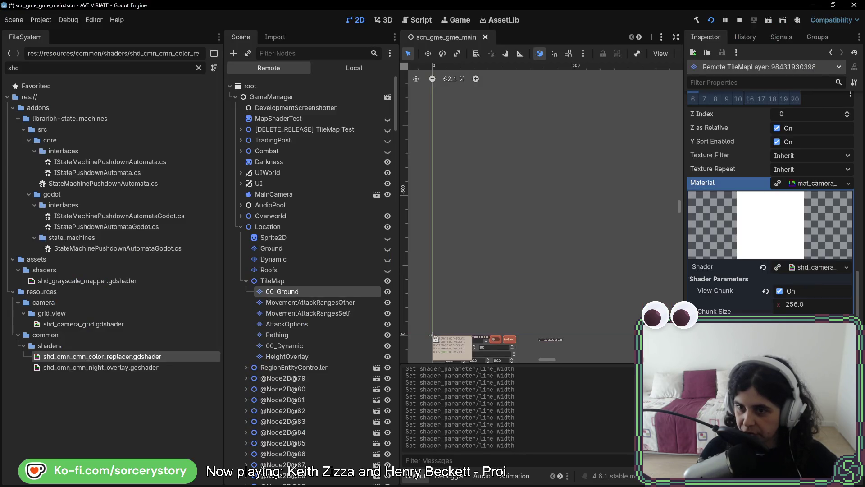
# Pan the game north, then stop it with F8 and relaunch it with F5
pyautogui.hotkey('alt', 'Tab')
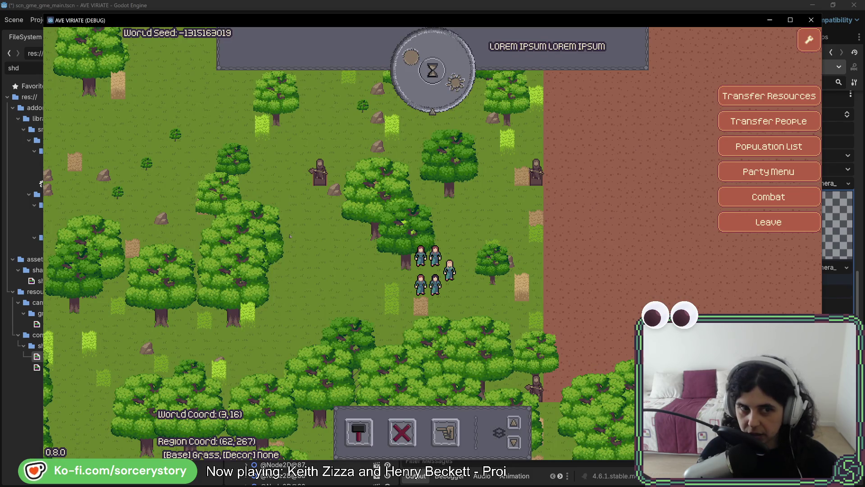
pyautogui.press('w')
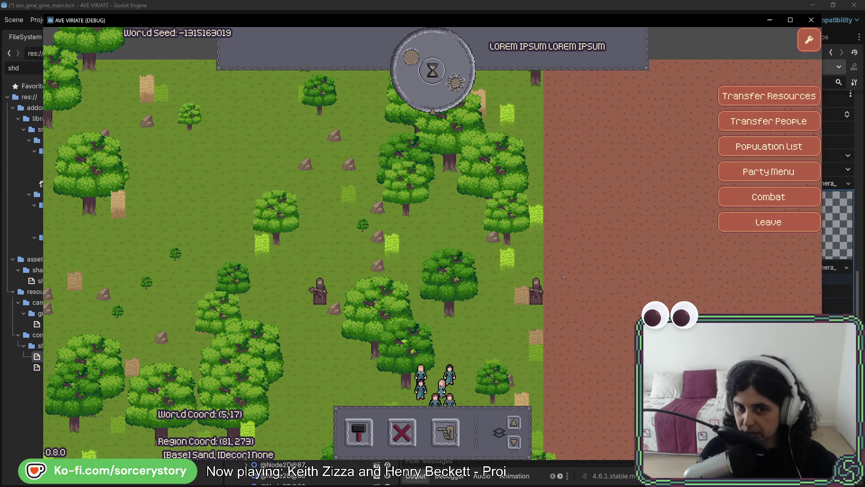
pyautogui.press('F8')
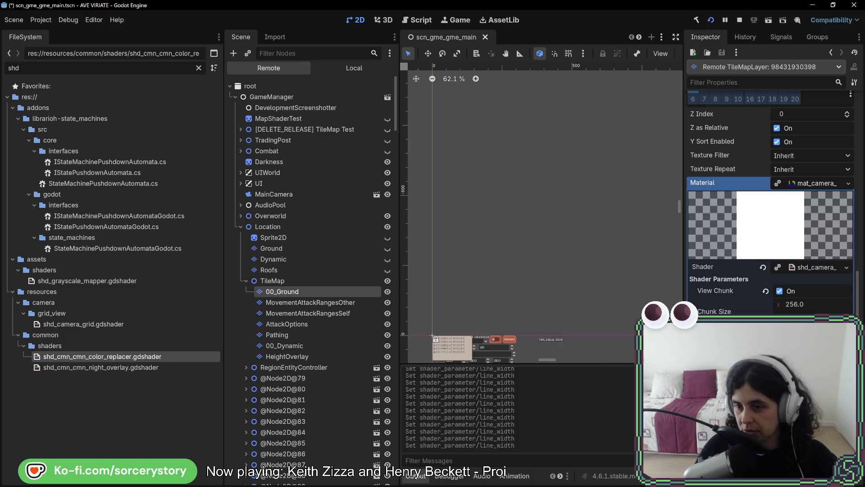
pyautogui.press('F5')
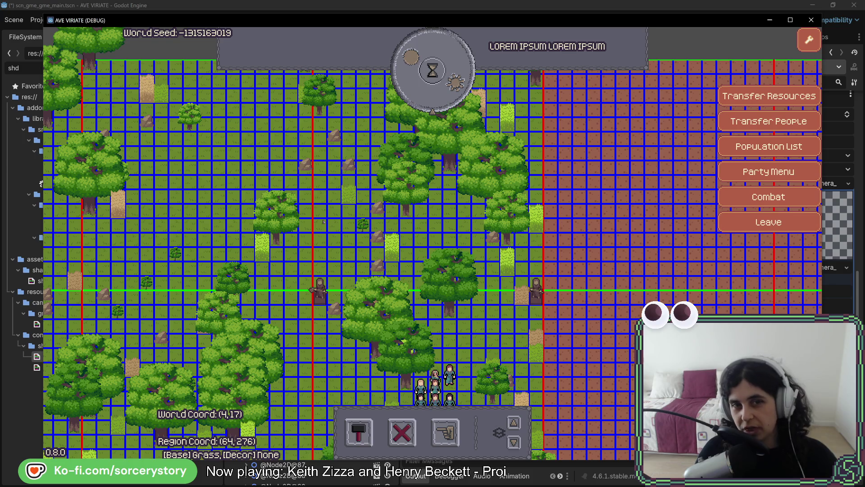
# Pan the map south-east and back north to inspect the tile and chunk grid lines
pyautogui.press('Right')
pyautogui.press('Down')
pyautogui.press('Right')
pyautogui.press('Down')
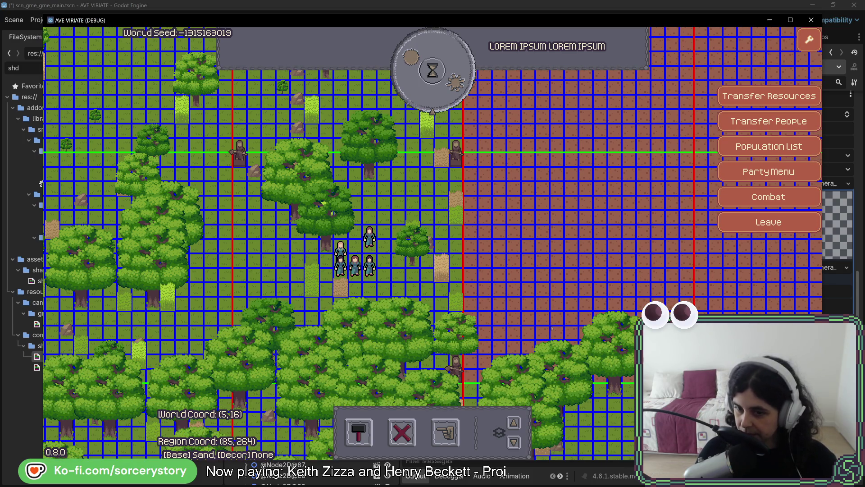
pyautogui.press('Down')
pyautogui.press('Down')
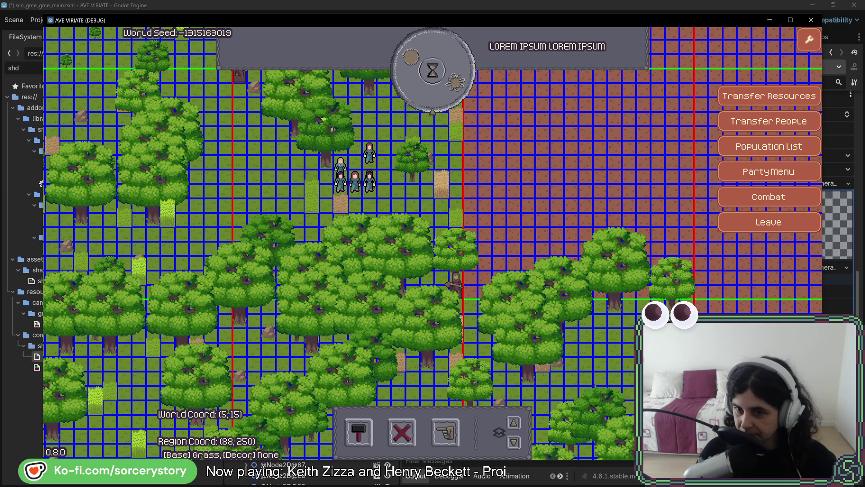
pyautogui.press('Left')
pyautogui.press('Up')
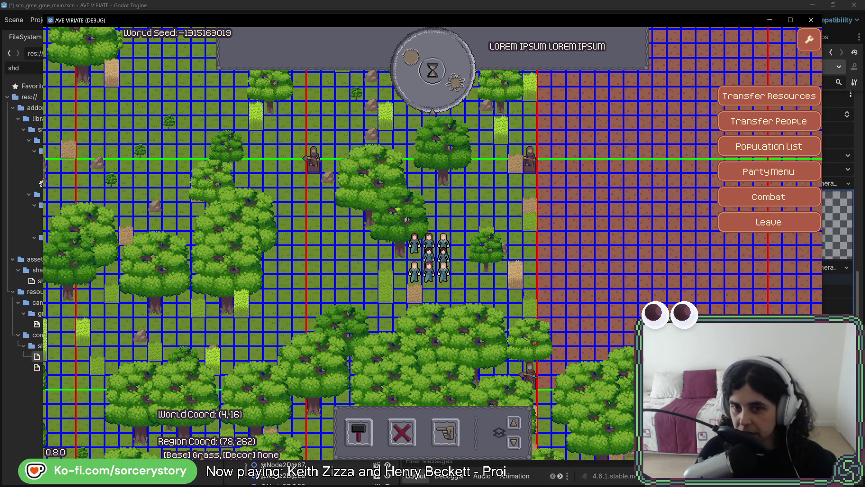
pyautogui.press('Up')
pyautogui.press('Up')
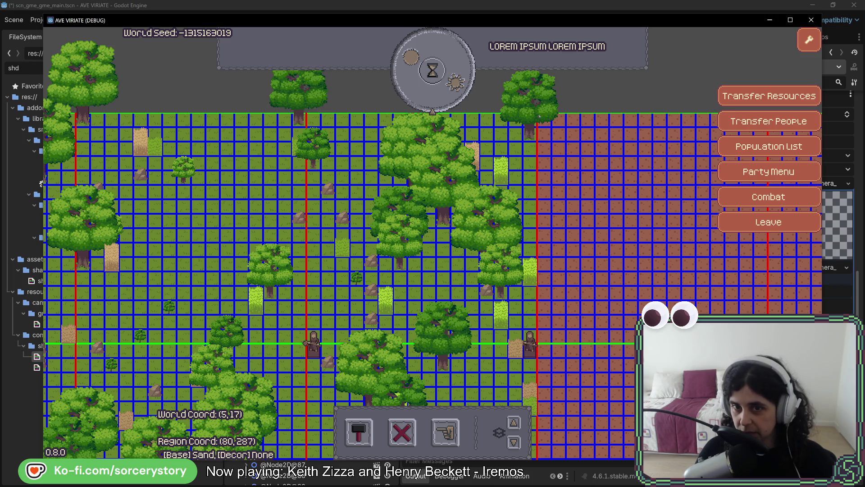
pyautogui.press('d')
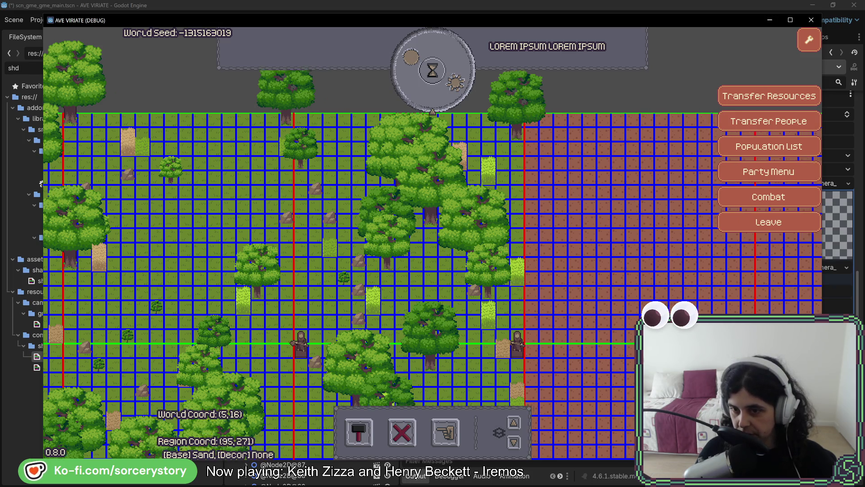
pyautogui.press('d')
pyautogui.press('s')
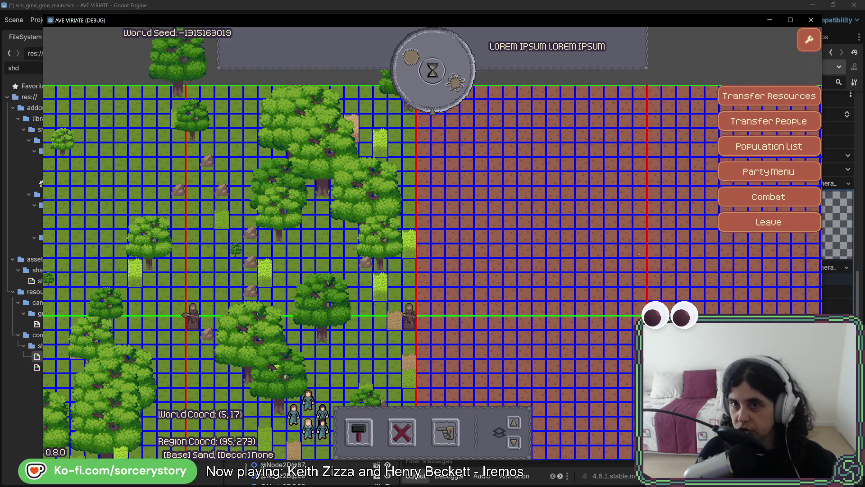
pyautogui.press('w')
# Pan west over the forest and east toward the sand, then bring the Shader Editor forward
pyautogui.press('a')
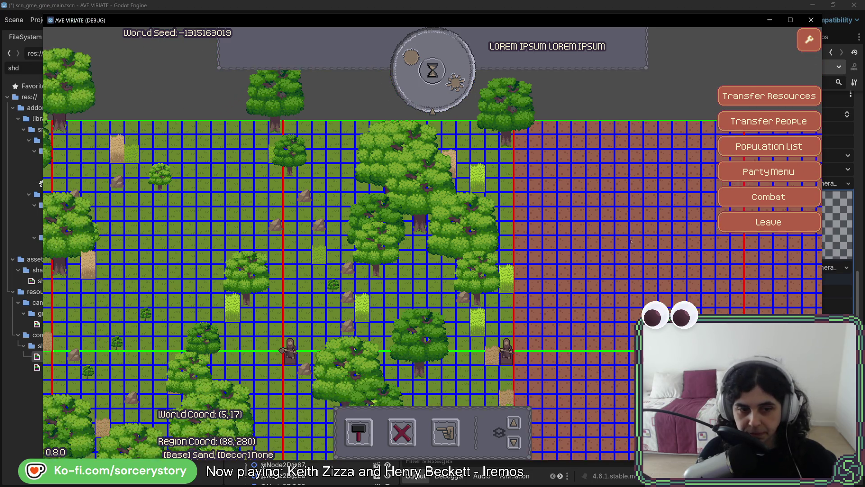
pyautogui.press('a')
pyautogui.press('w')
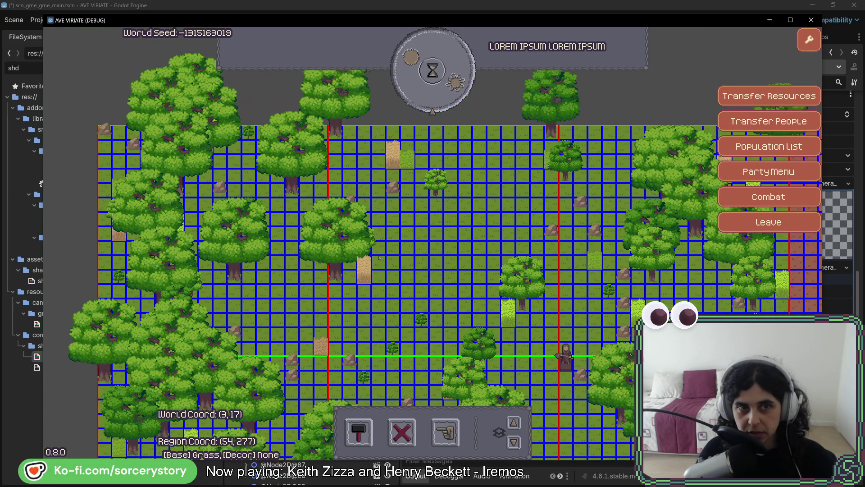
pyautogui.press('a')
pyautogui.press('w')
pyautogui.press('d')
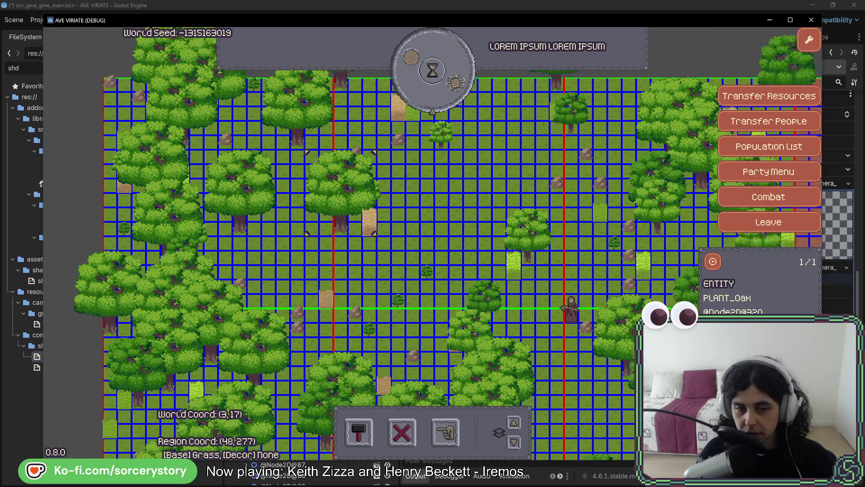
pyautogui.press('d')
pyautogui.press('w')
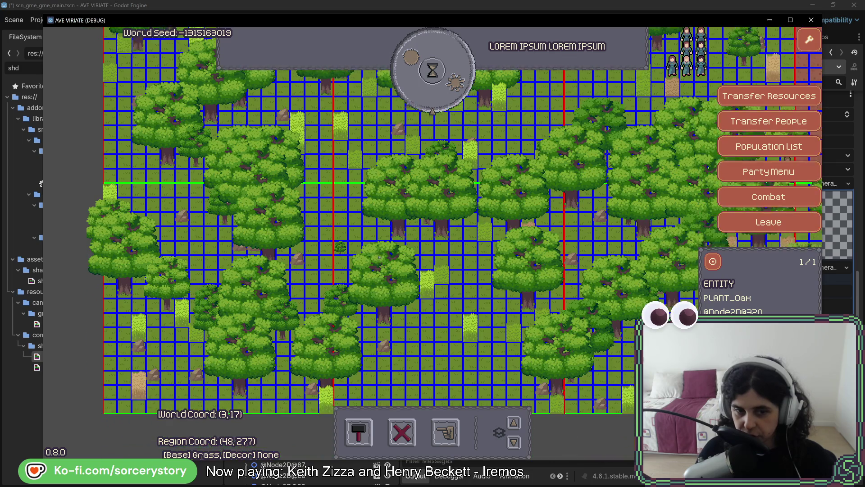
pyautogui.press('d')
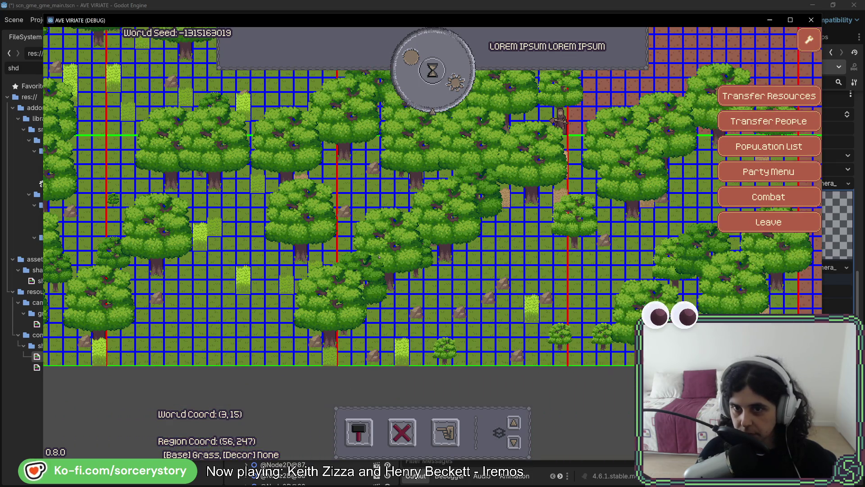
pyautogui.press('d')
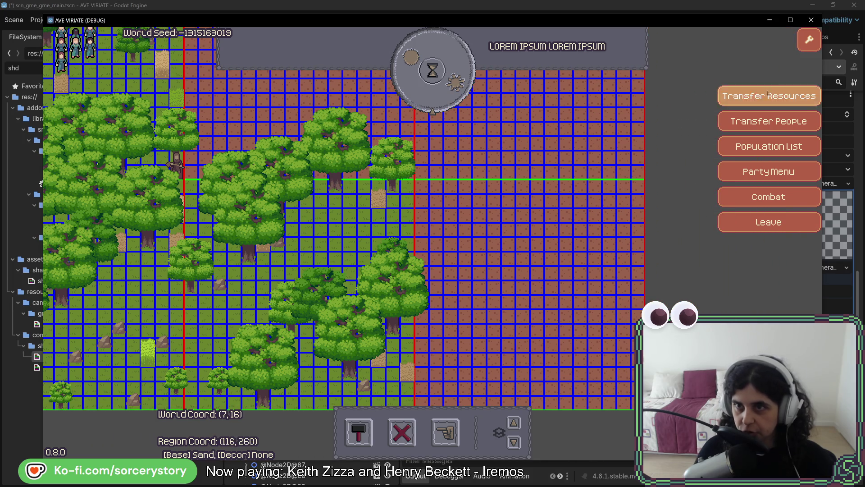
pyautogui.click(811, 21)
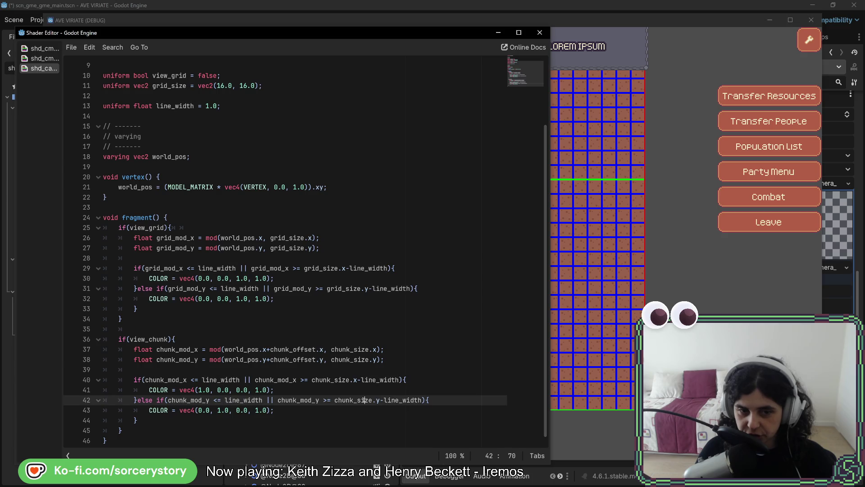
# Review the gradient shader's color mixing, screen texture sampling and gradient_value usage
pyautogui.click(43, 49)
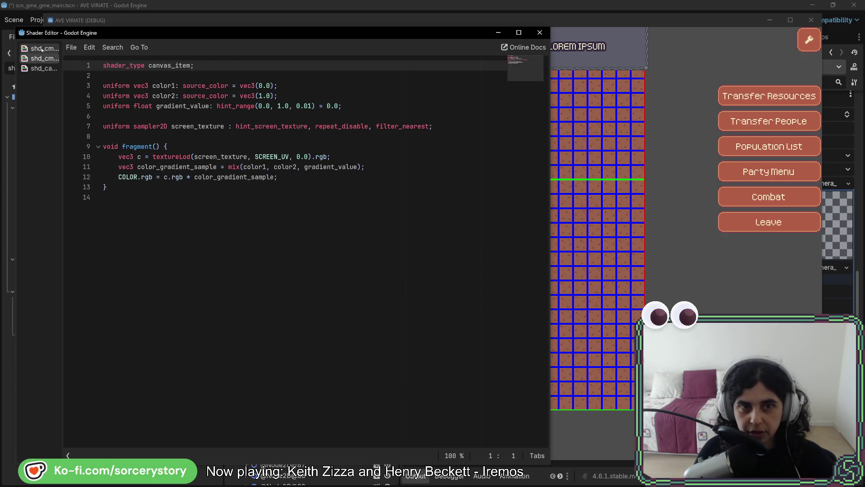
pyautogui.click(43, 52)
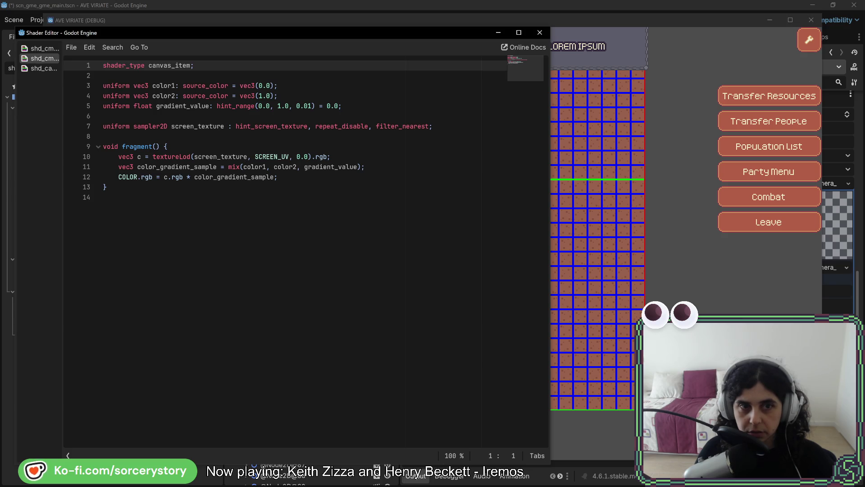
pyautogui.click(246, 167)
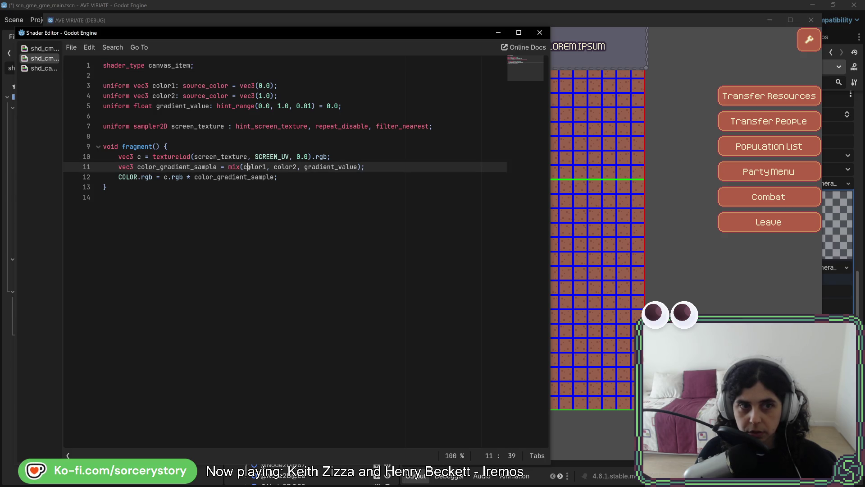
pyautogui.click(235, 157)
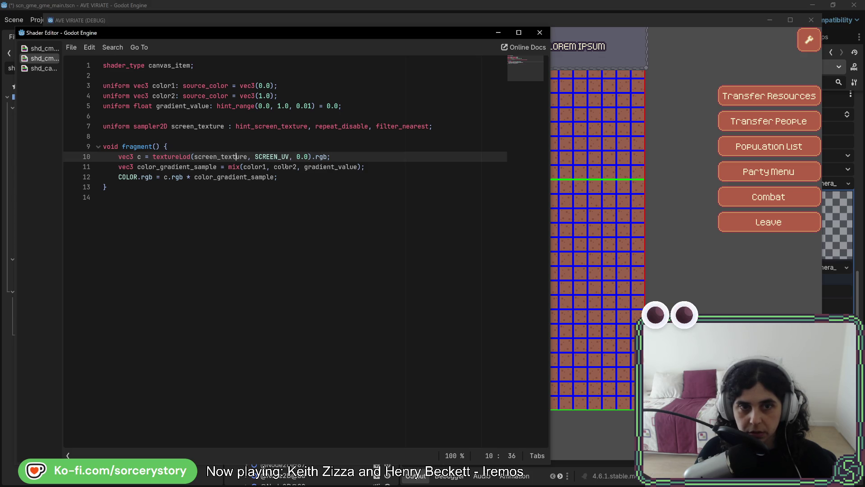
pyautogui.click(327, 167)
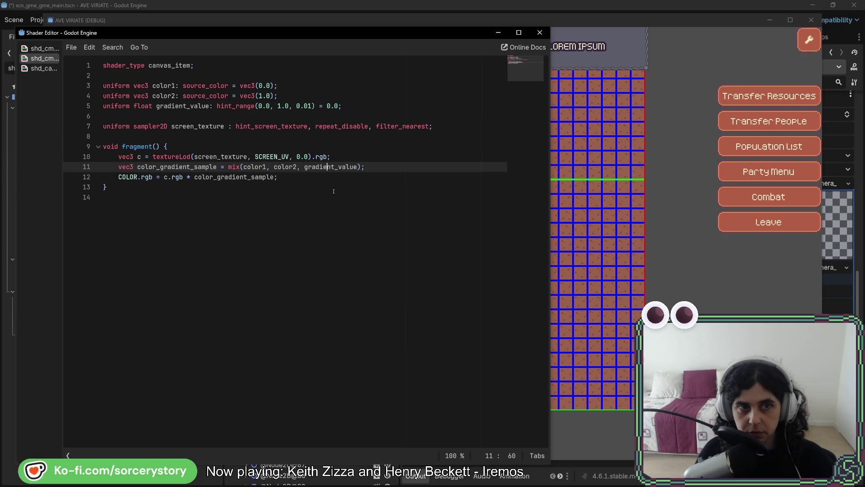
pyautogui.doubleClick(190, 107)
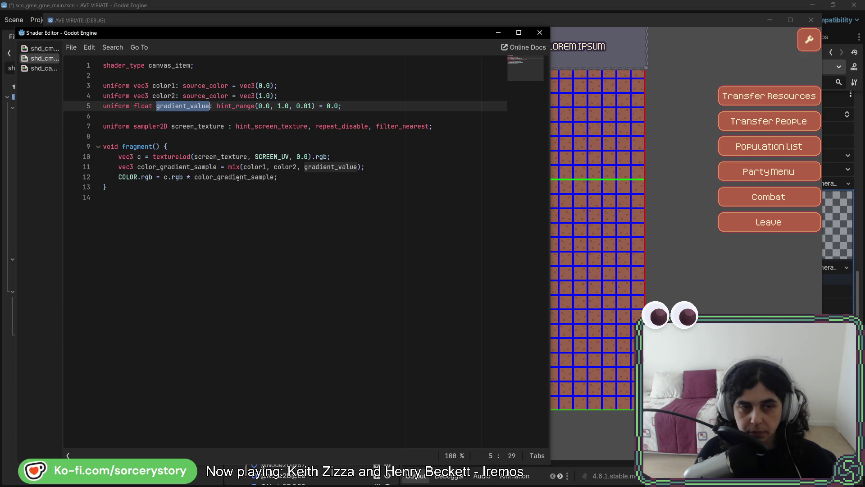
# Browse the color replacer shader, then return to the grid shader's blue color on line 30
pyautogui.click(49, 49)
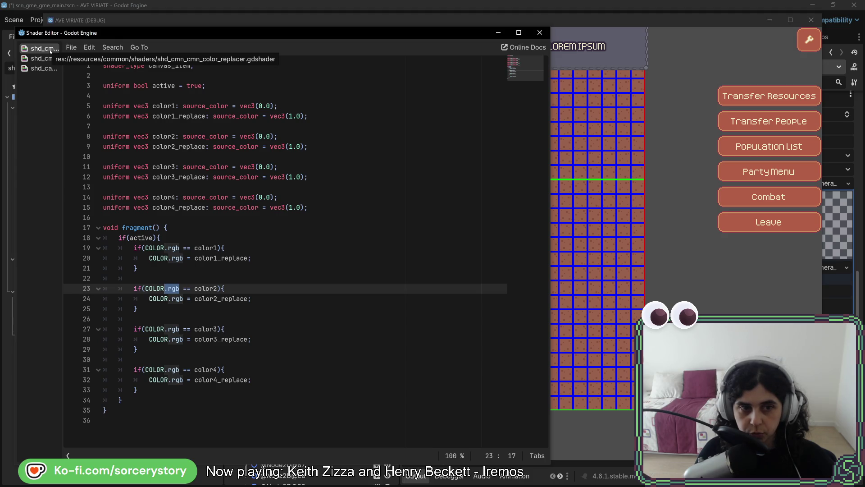
pyautogui.click(43, 59)
pyautogui.click(44, 69)
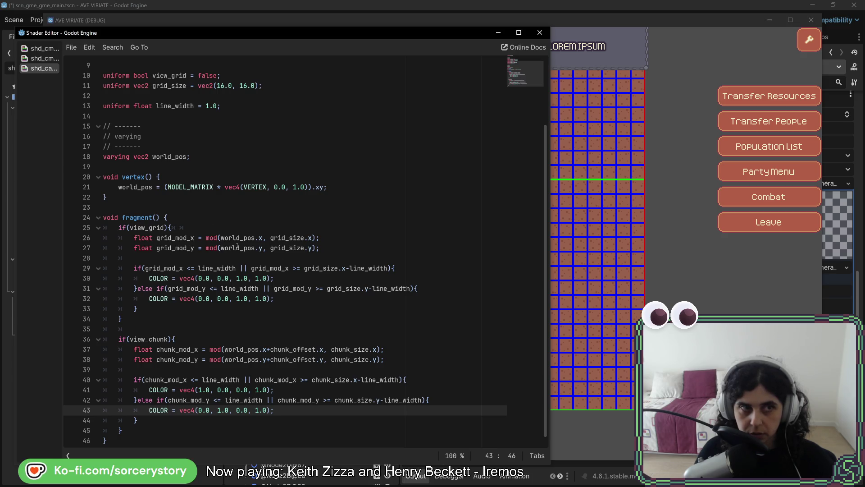
pyautogui.click(45, 59)
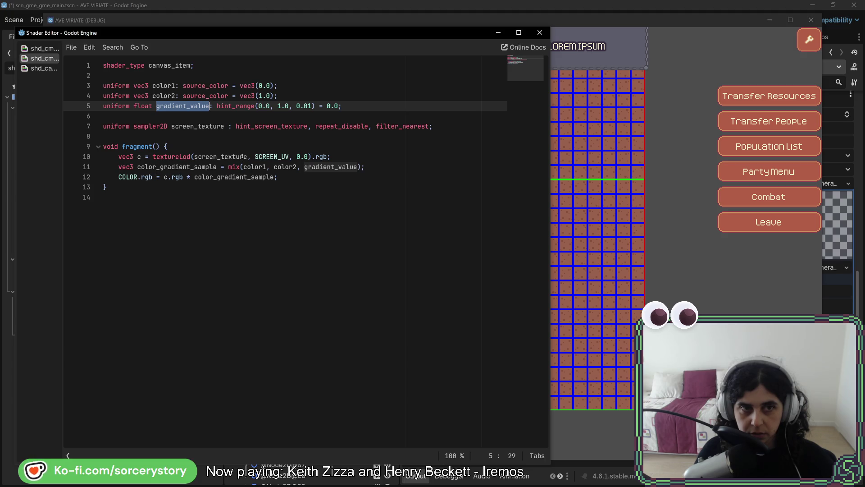
pyautogui.click(35, 69)
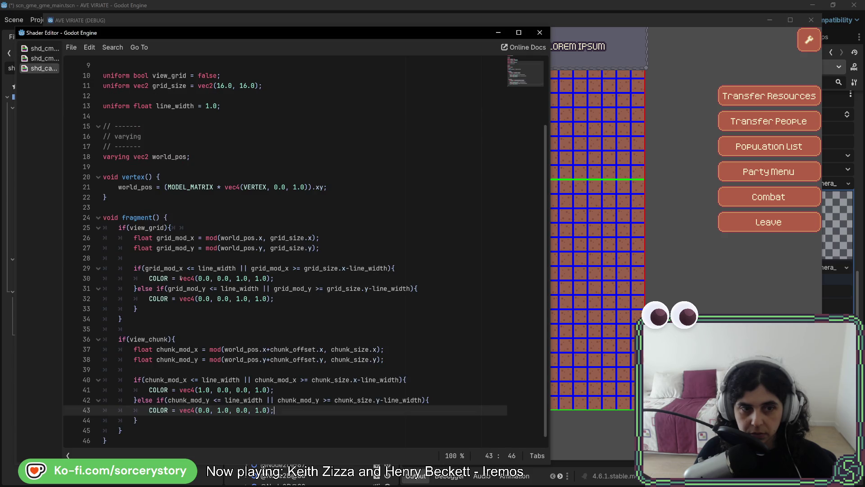
pyautogui.click(299, 279)
# Comment out line 30's blue COLOR and add 'COLOR *= 0.5' below it, then view the game
pyautogui.hotkey('ctrl', 'k')
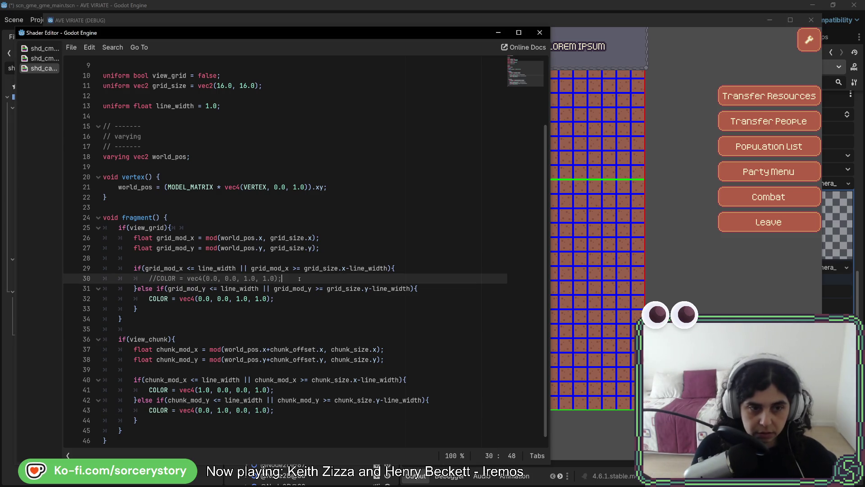
pyautogui.press('Return')
pyautogui.write('COLOR')
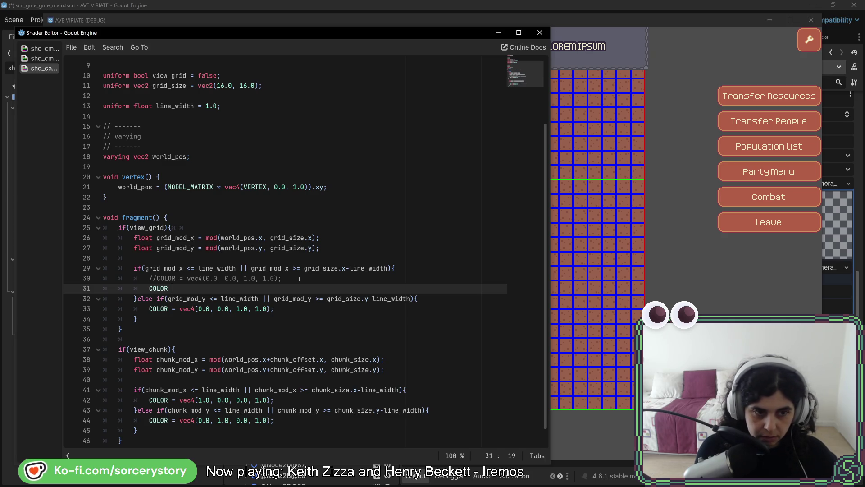
pyautogui.write(' *=')
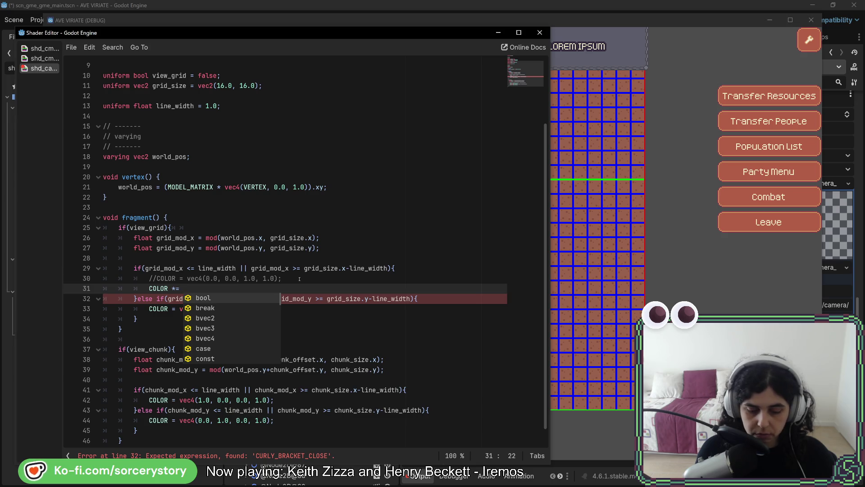
pyautogui.write('0.5;')
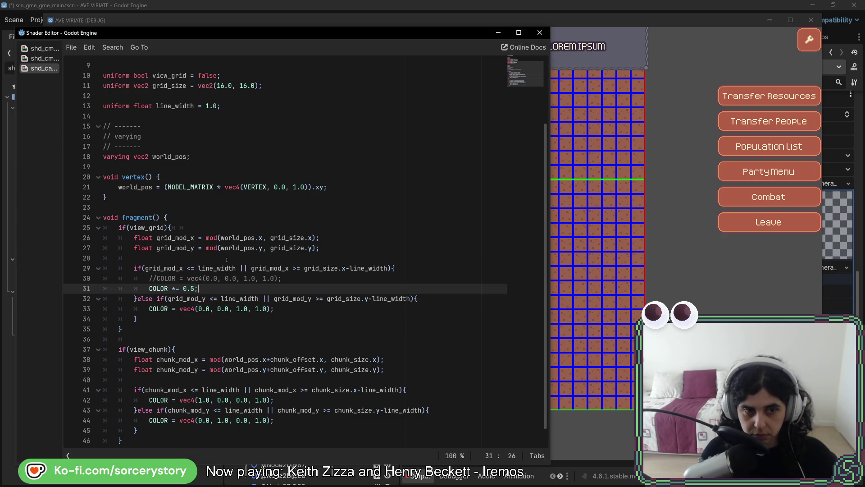
pyautogui.hotkey('alt', 'Tab')
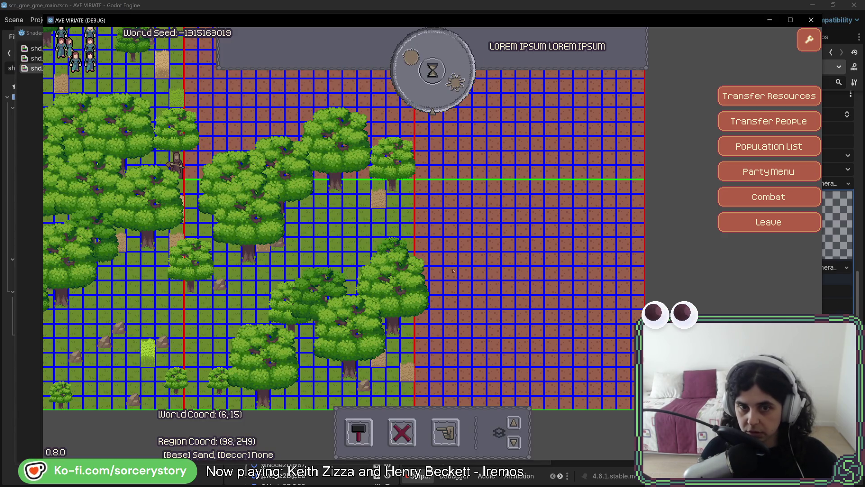
# Pan the game map to check the grid lines, then return to the shader code
pyautogui.press('Left')
pyautogui.press('Up')
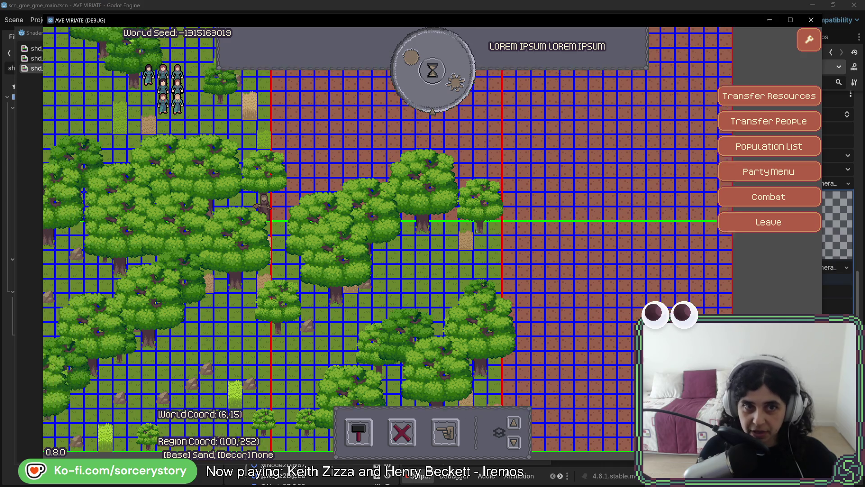
pyautogui.press('Up')
pyautogui.hotkey('alt', 'Tab')
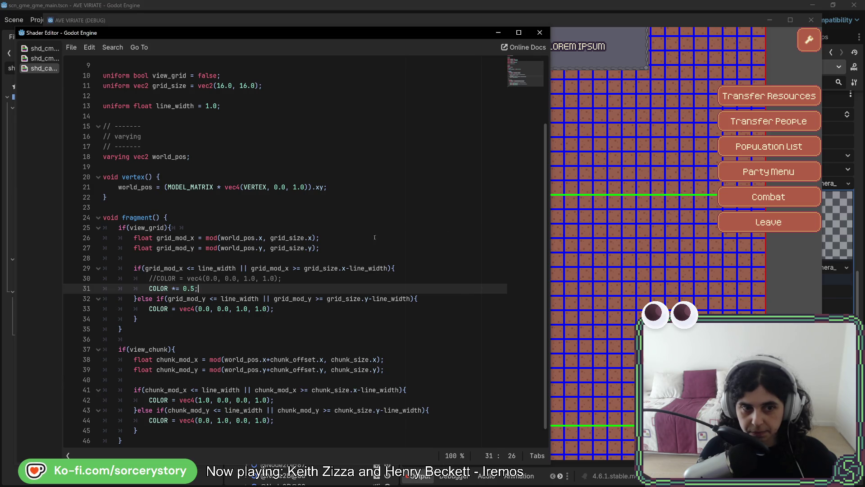
pyautogui.hotkey('alt', 'Tab')
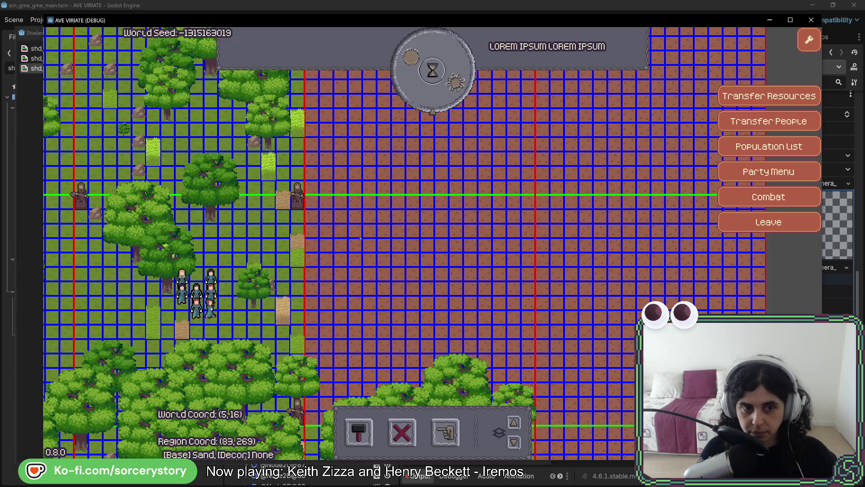
pyautogui.hotkey('alt', 'Tab')
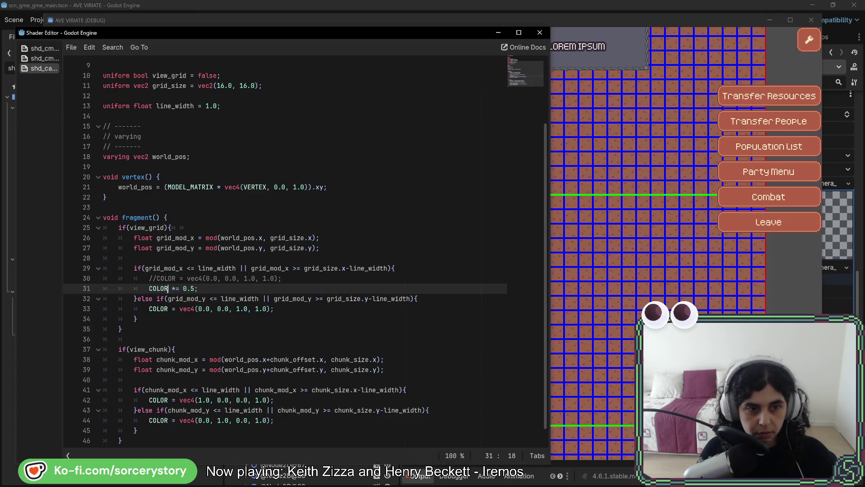
# Change line 31 to 'COLOR.rgb *= 0.5', reopen the grid shader, and bring the game forward
pyautogui.click(168, 288)
pyautogui.write('.rg')
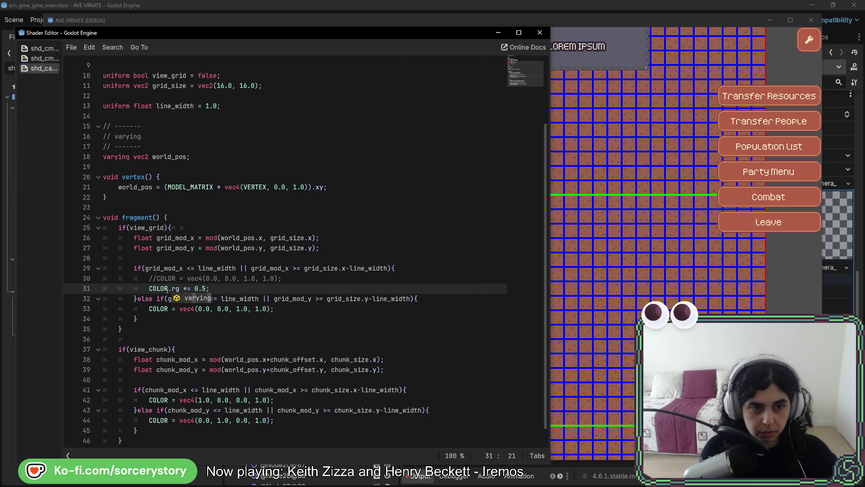
pyautogui.write('b')
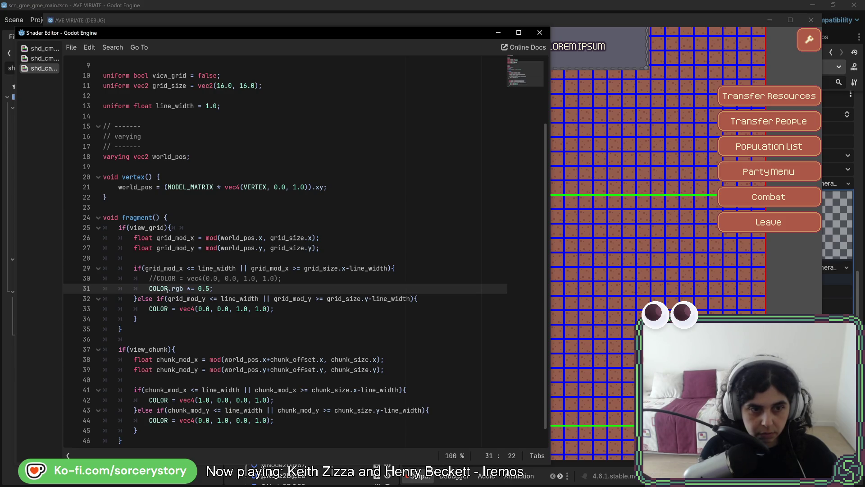
pyautogui.click(44, 59)
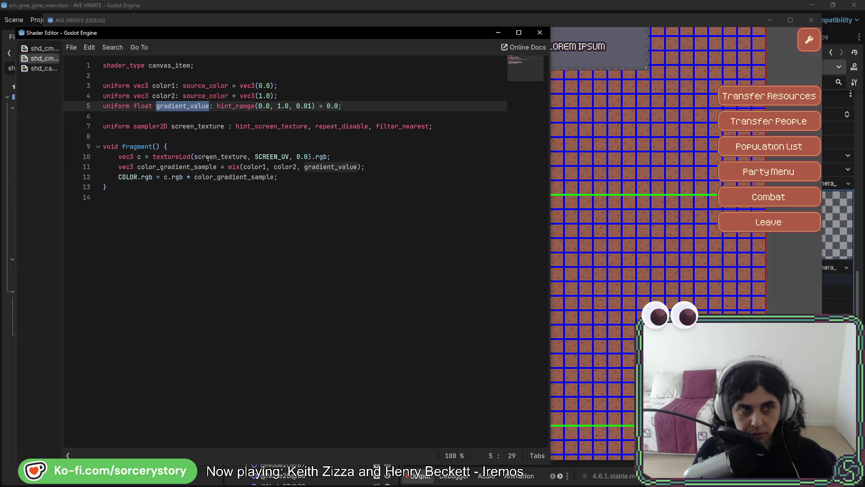
pyautogui.click(43, 68)
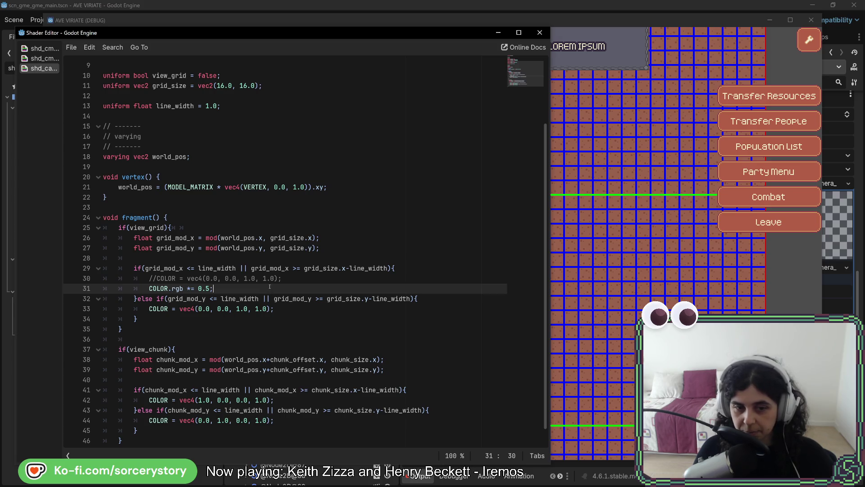
pyautogui.click(704, 26)
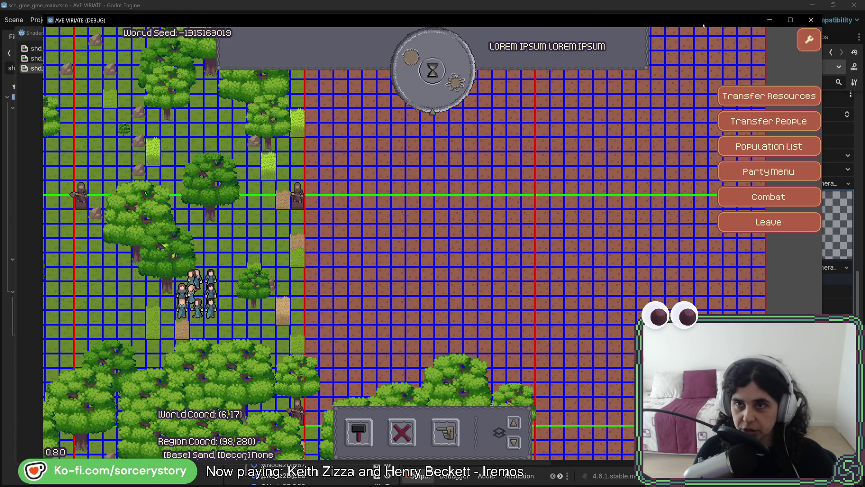
# Stop the running game, make the TileMap Test node visible, and zoom in on its tiles
pyautogui.click(811, 20)
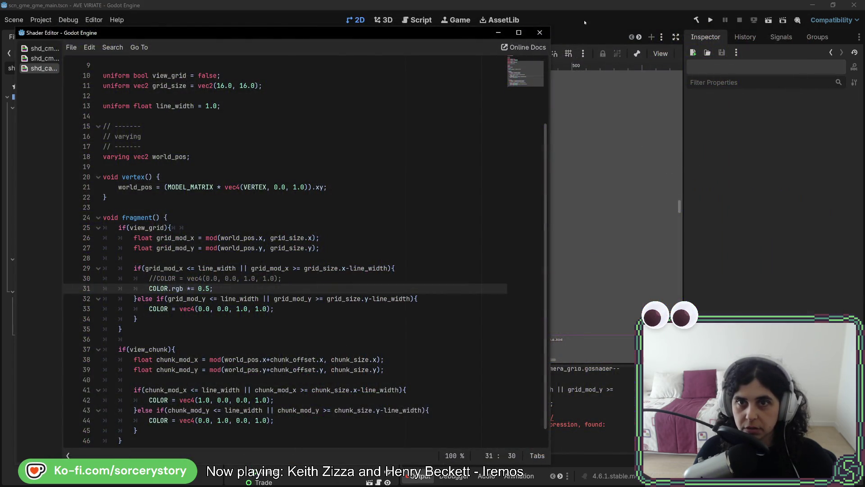
pyautogui.click(584, 20)
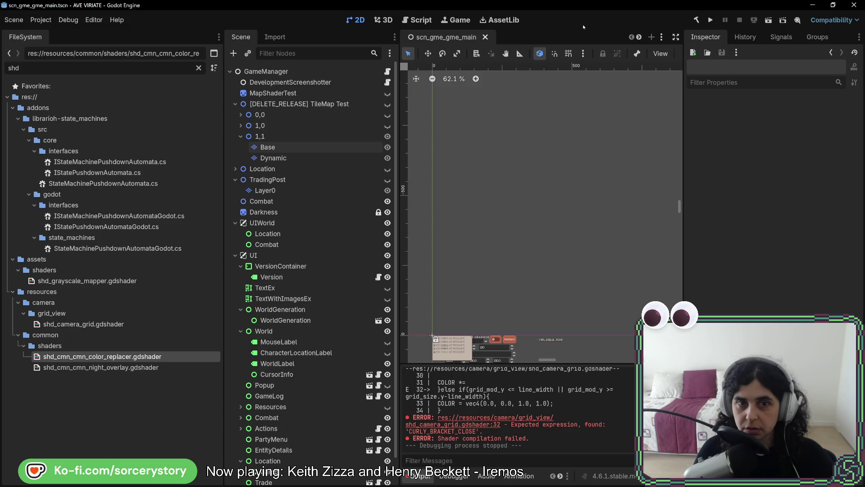
pyautogui.click(387, 104)
pyautogui.scroll(12, 566, 246)
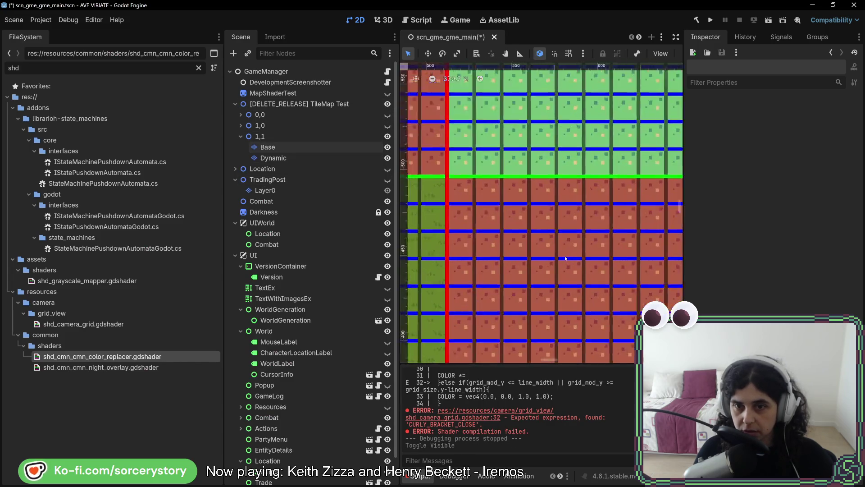
pyautogui.moveTo(565, 152); pyautogui.dragTo(535, 277)
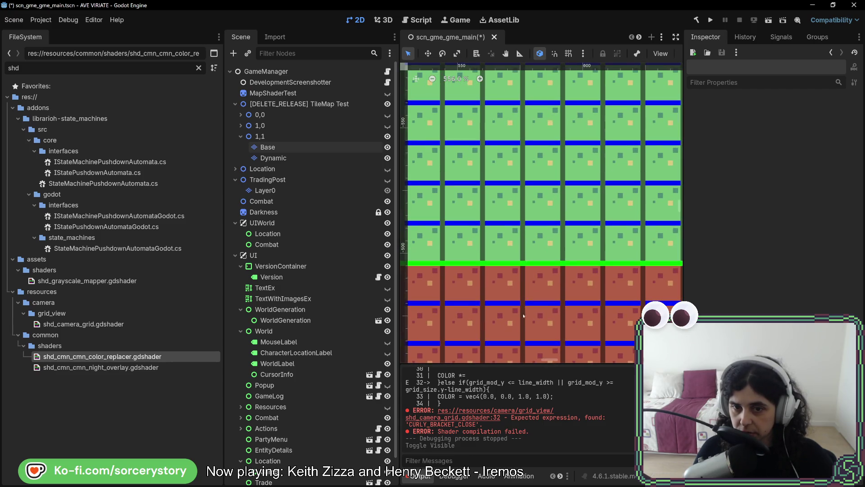
pyautogui.hotkey('alt', 'Tab')
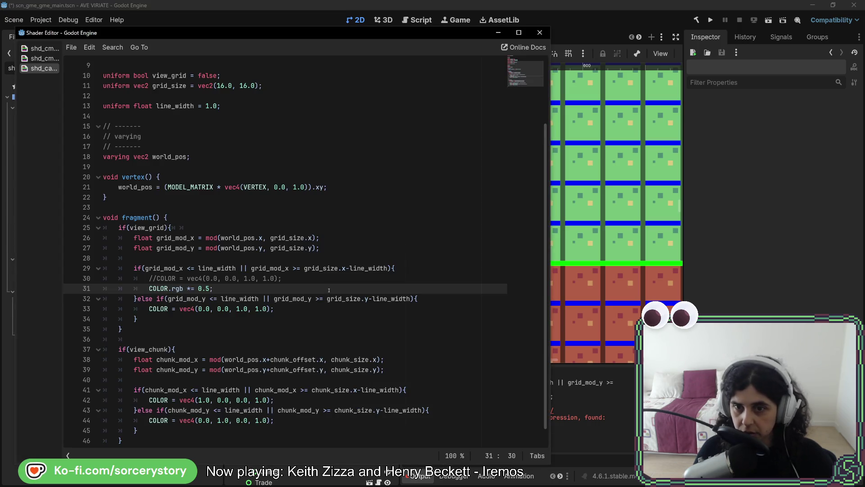
# Copy the COLOR.rgb *= 0.5 line into the horizontal grid branch and comment out the blue colour
pyautogui.moveTo(329, 289); pyautogui.dragTo(329, 277)
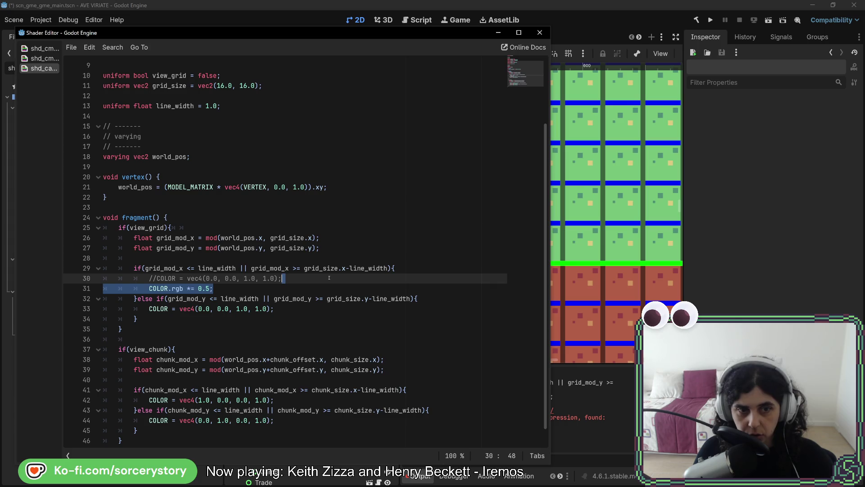
pyautogui.hotkey('ctrl', 'c')
pyautogui.click(306, 310)
pyautogui.hotkey('ctrl', 'v')
pyautogui.click(237, 309)
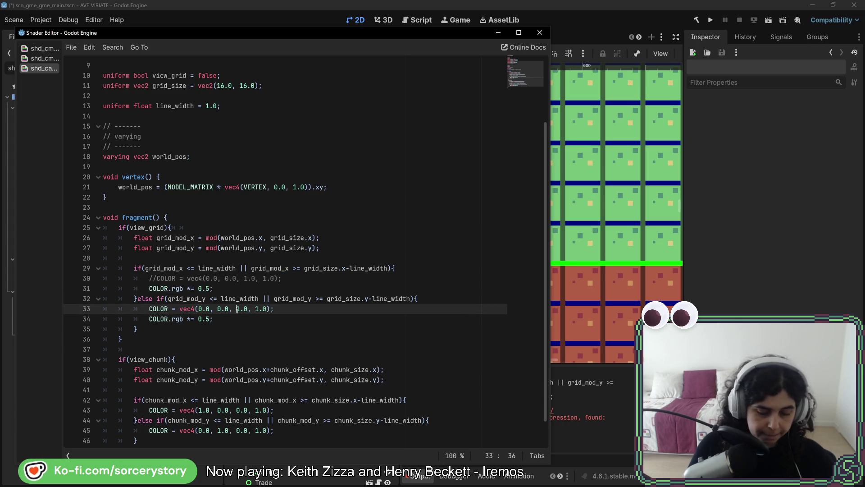
pyautogui.hotkey('ctrl', 'k')
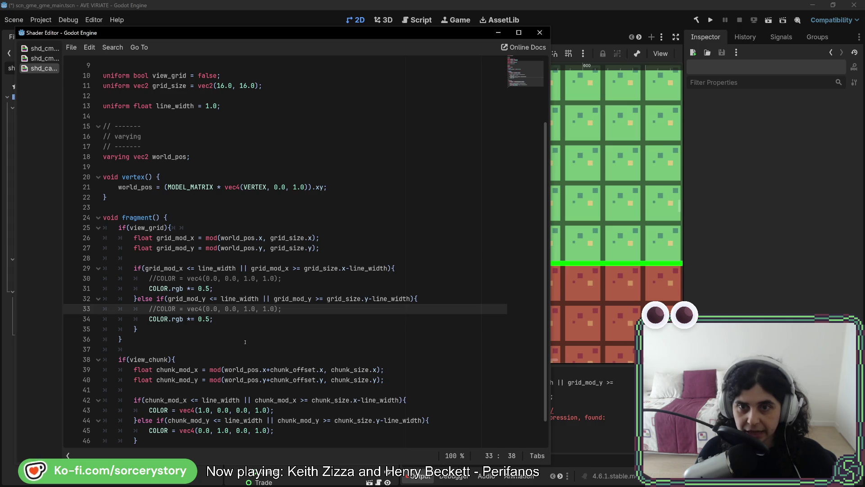
# Comment out the red chunk-line colour and add the darkening line to the vertical chunk branch
pyautogui.scroll(-1, 257, 311)
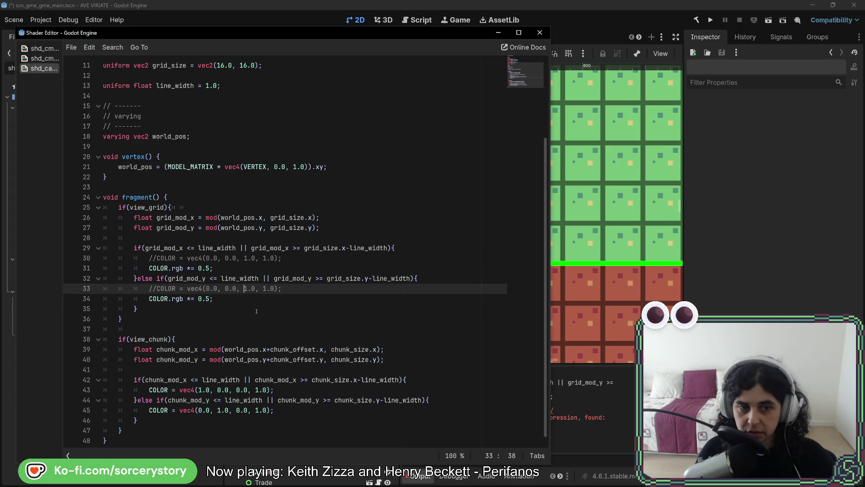
pyautogui.click(277, 390)
pyautogui.hotkey('ctrl', 'k')
pyautogui.press('Return')
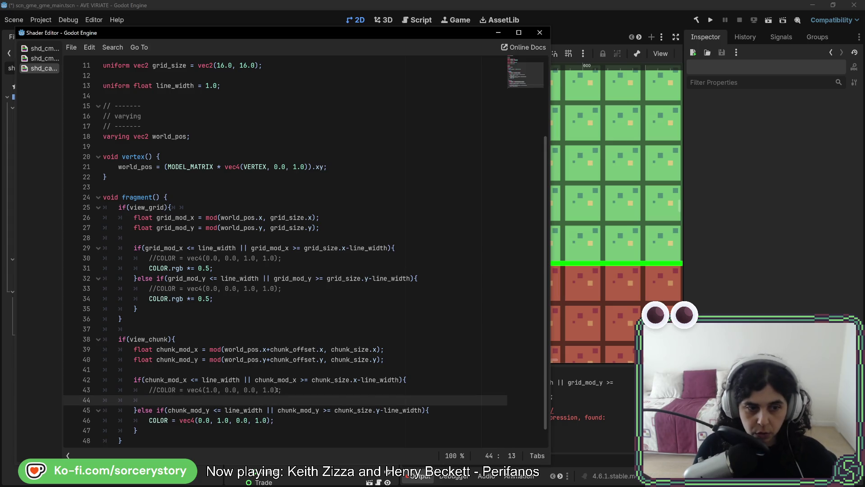
pyautogui.hotkey('ctrl', 'z')
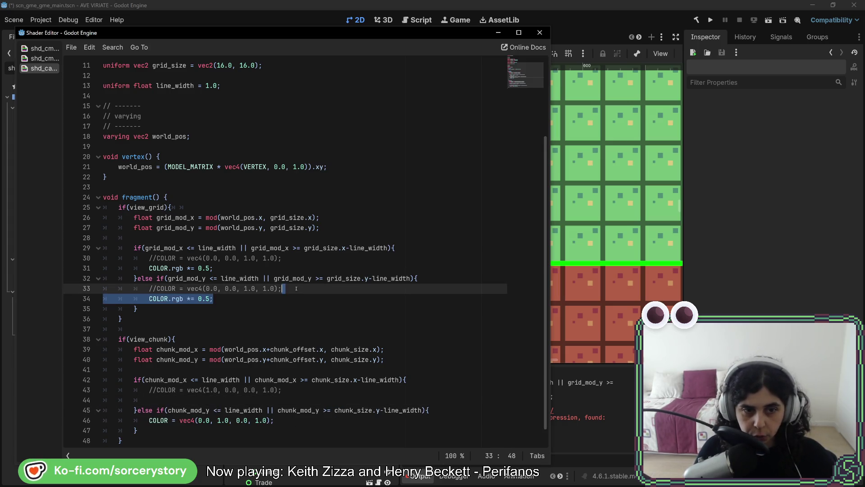
pyautogui.hotkey('ctrl', 'y')
pyautogui.hotkey('ctrl', 'v')
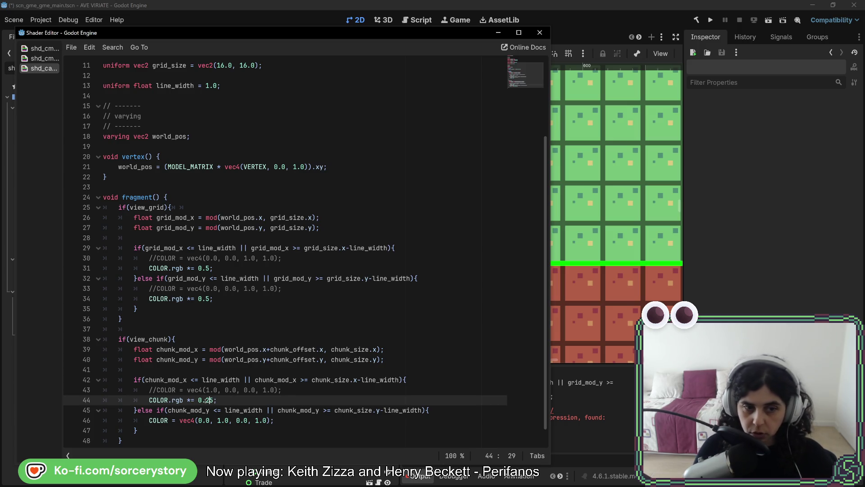
# Add a 0.25 darkening line to the horizontal chunk branch, comment out green, and save
pyautogui.press('Down')
pyautogui.press('Down')
pyautogui.press('End')
pyautogui.press('Return')
pyautogui.hotkey('ctrl', 'v')
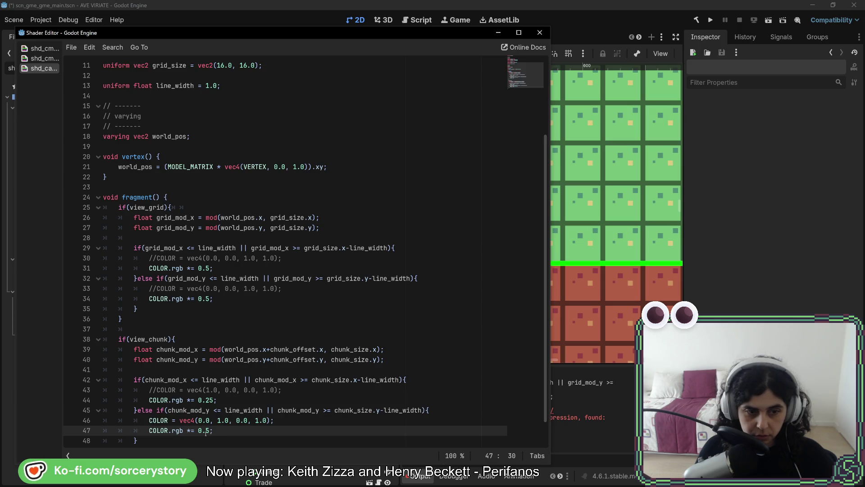
pyautogui.click(204, 431)
pyautogui.write('2')
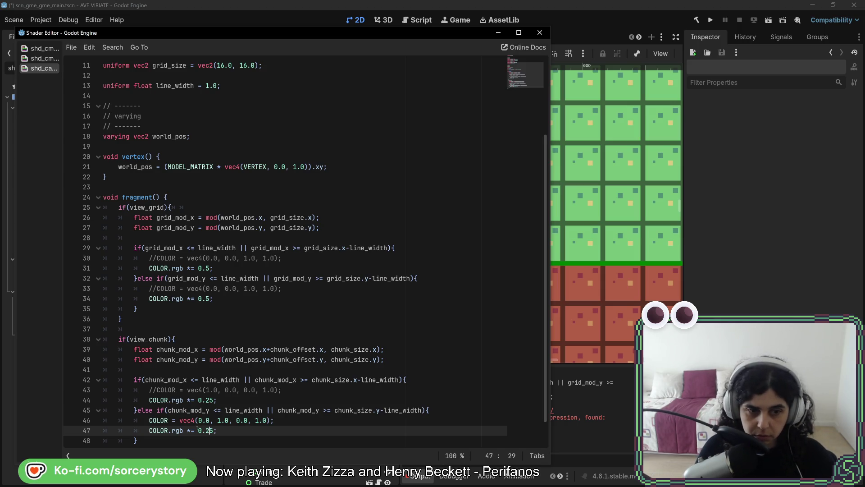
pyautogui.click(195, 420)
pyautogui.hotkey('ctrl', 'k')
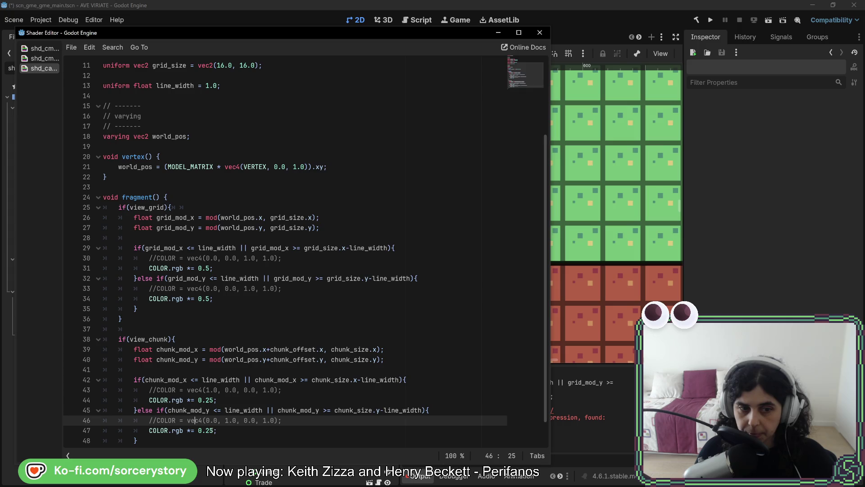
pyautogui.hotkey('ctrl', 's')
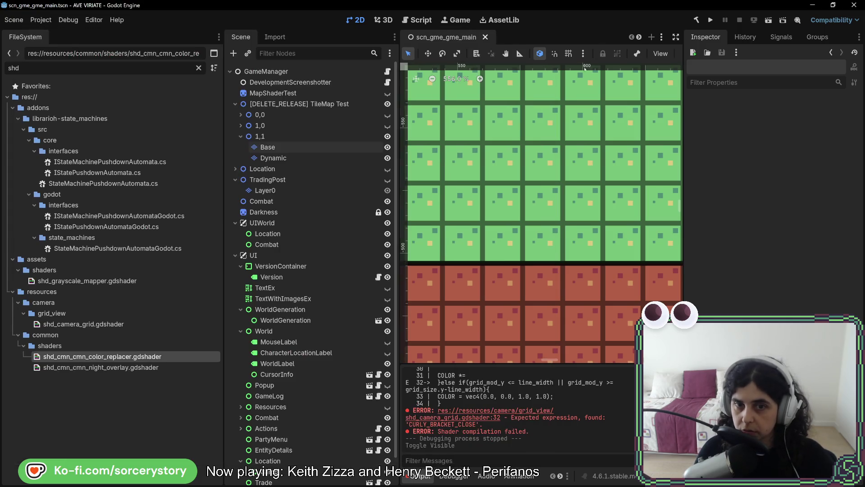
# Zoom and pan the 2D view over the green path tiles to inspect the darkened lines
pyautogui.scroll(-5, 519, 250)
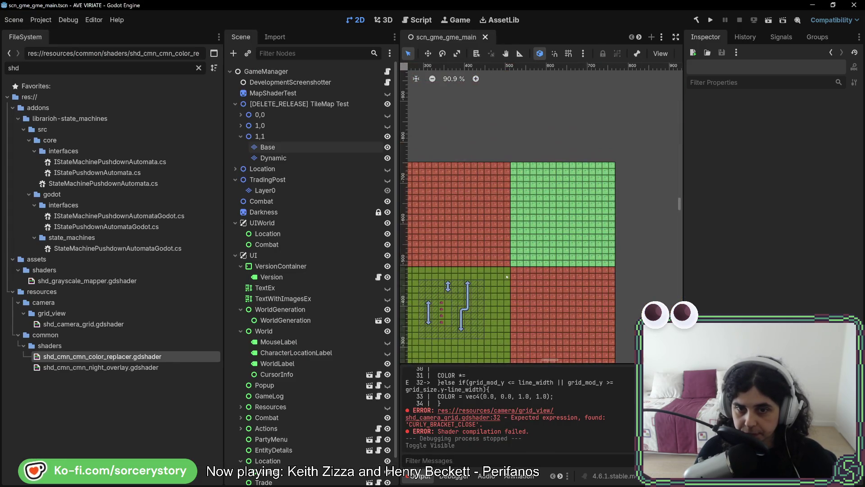
pyautogui.scroll(4, 505, 271)
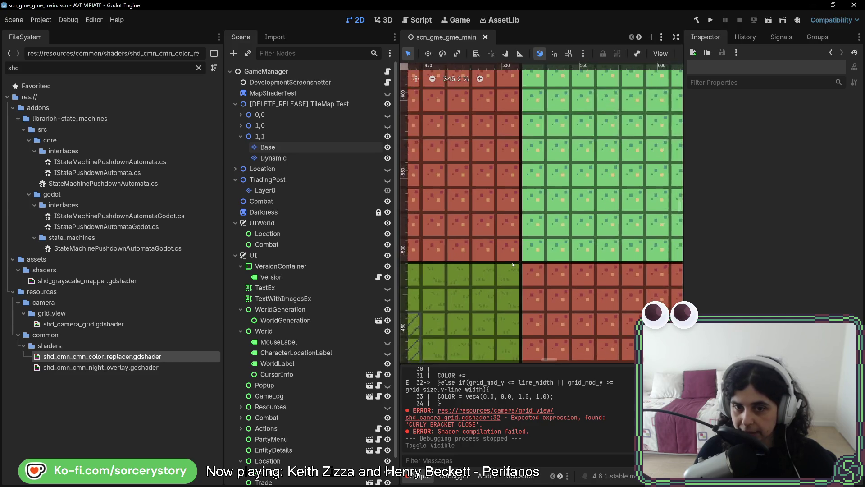
pyautogui.moveTo(509, 333); pyautogui.dragTo(636, 248)
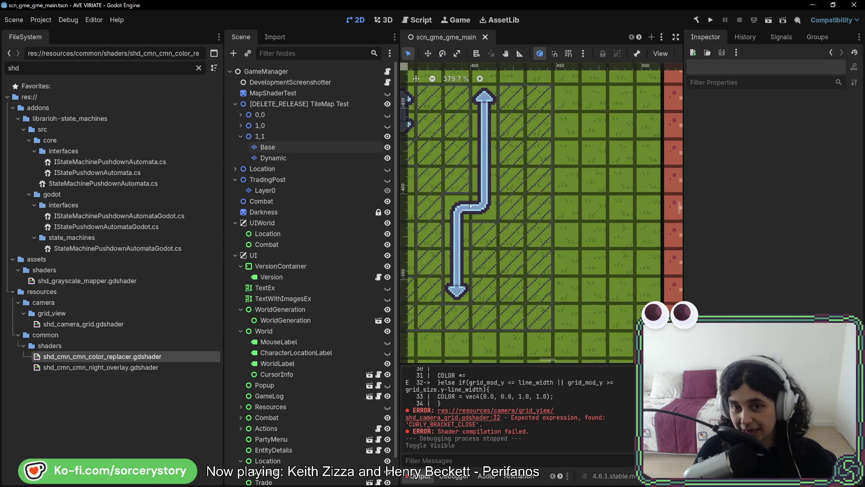
pyautogui.moveTo(473, 205); pyautogui.dragTo(612, 242)
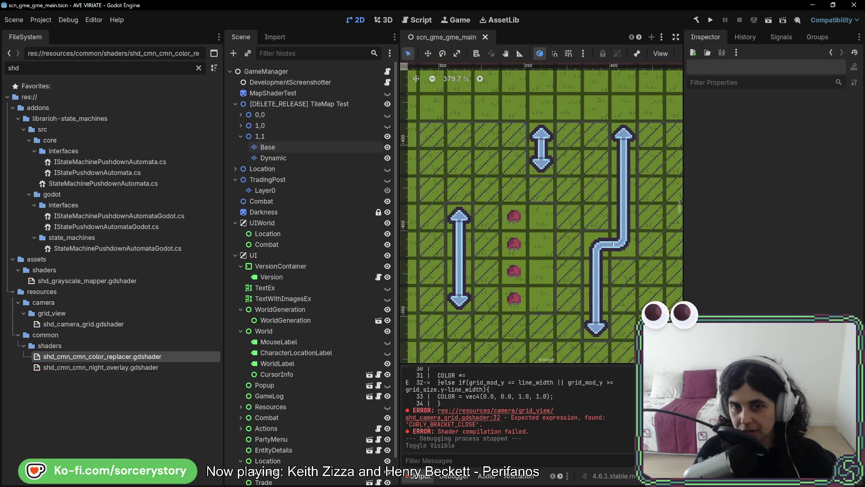
pyautogui.hotkey('alt', 'Tab')
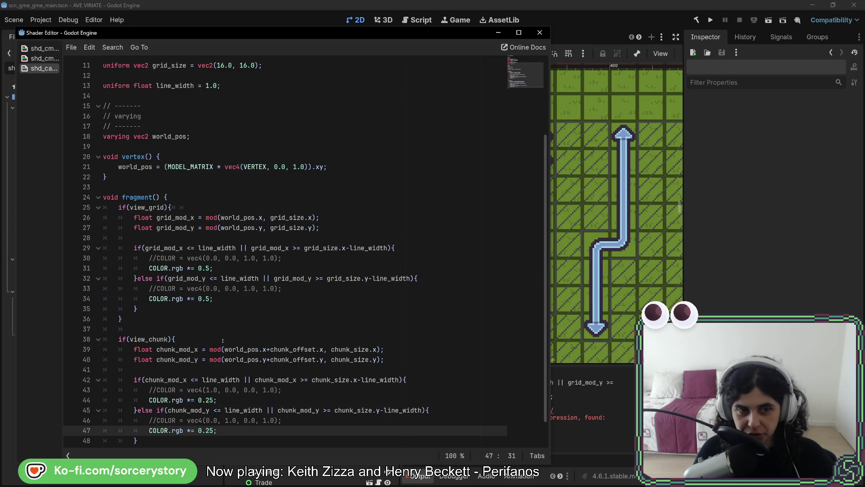
# Change both grid-line darkening factors to 0.75 and both chunk-line factors to 0.5
pyautogui.click(206, 268)
pyautogui.write('7')
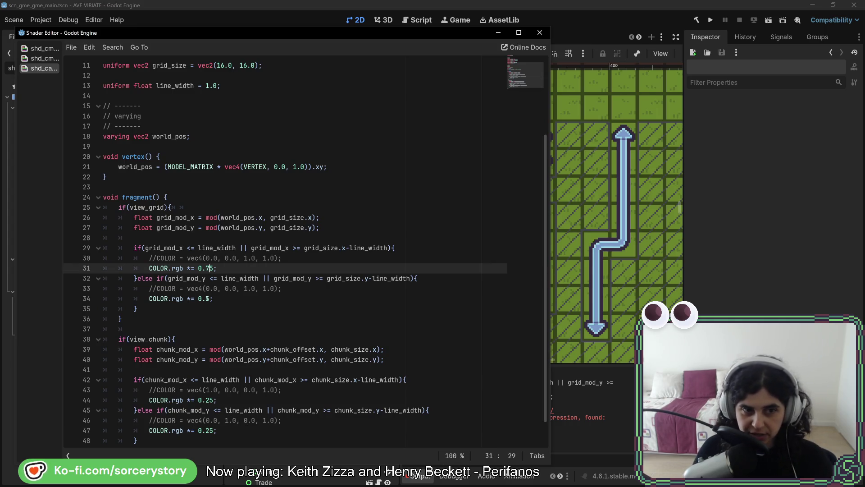
pyautogui.click(206, 298)
pyautogui.write('7')
pyautogui.click(209, 400)
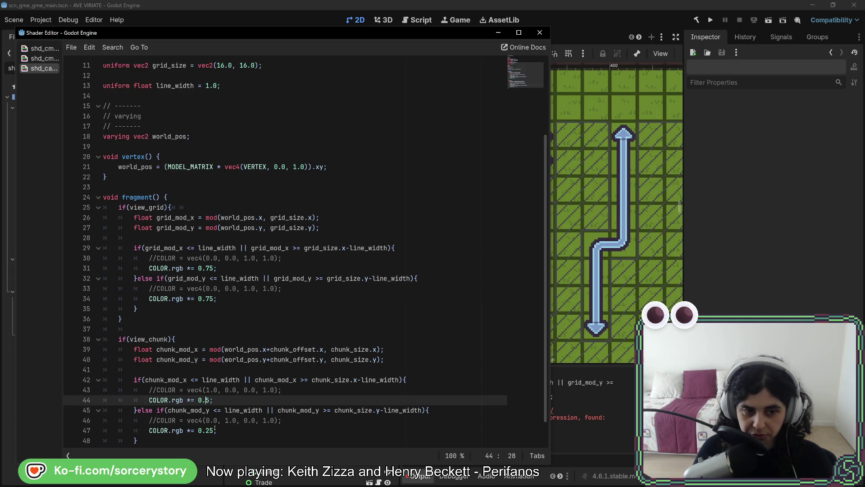
pyautogui.click(208, 430)
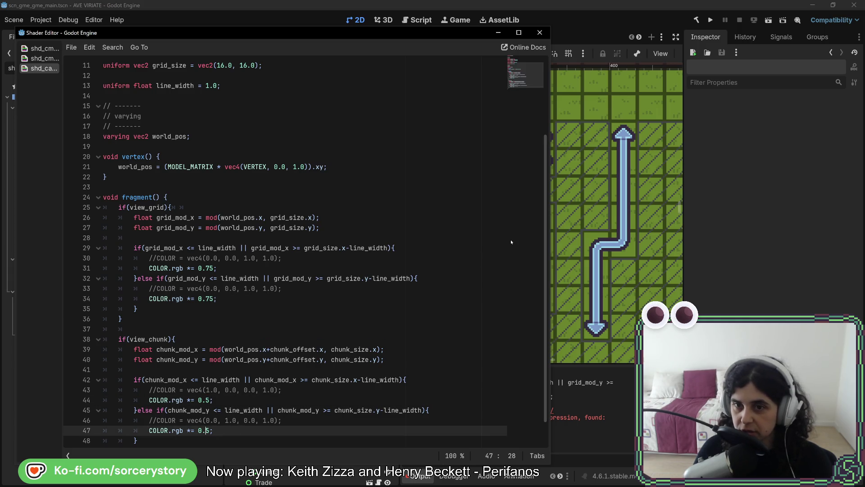
pyautogui.click(611, 159)
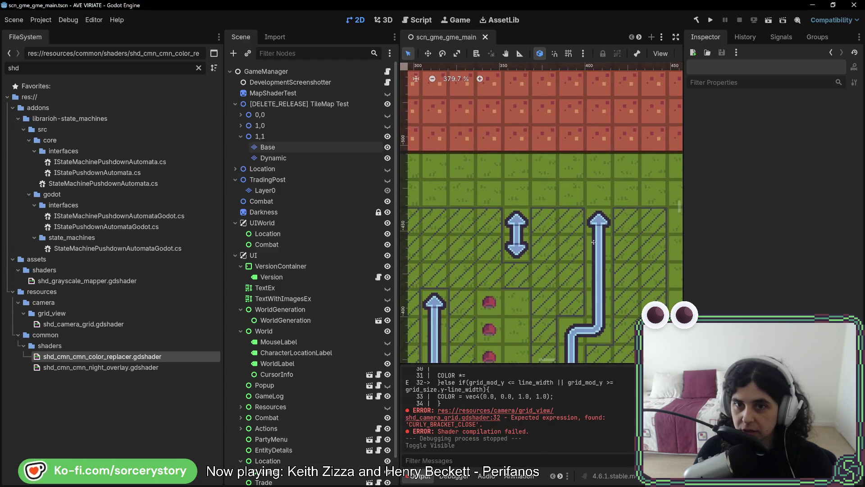
# Inspect the red and green test tiles, then hide TileMap Test and run the game
pyautogui.moveTo(593, 242); pyautogui.dragTo(645, 247)
pyautogui.scroll(15, 507, 188)
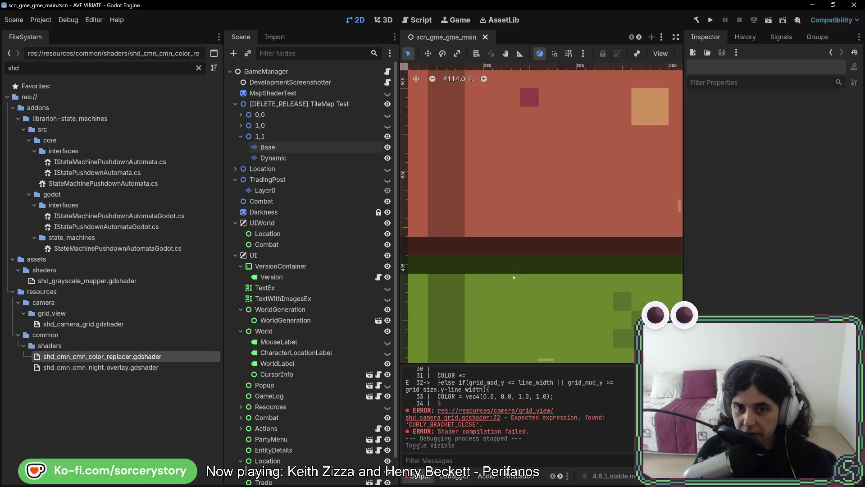
pyautogui.scroll(-15, 514, 278)
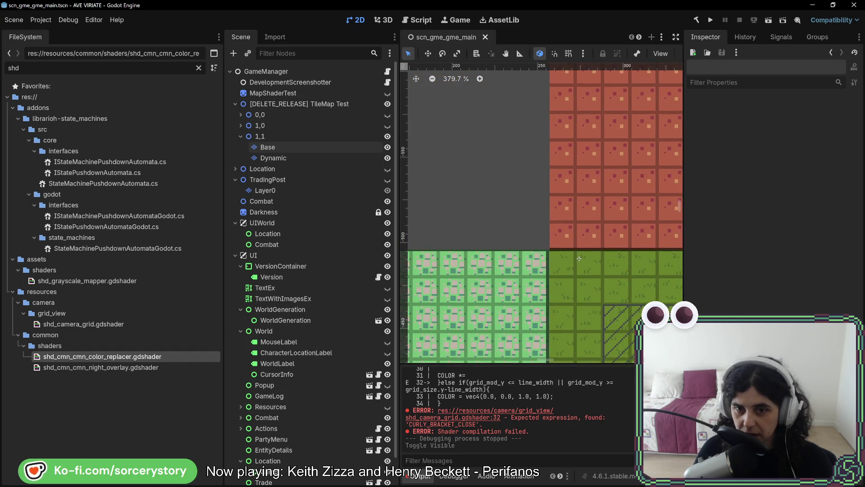
pyautogui.scroll(14, 579, 258)
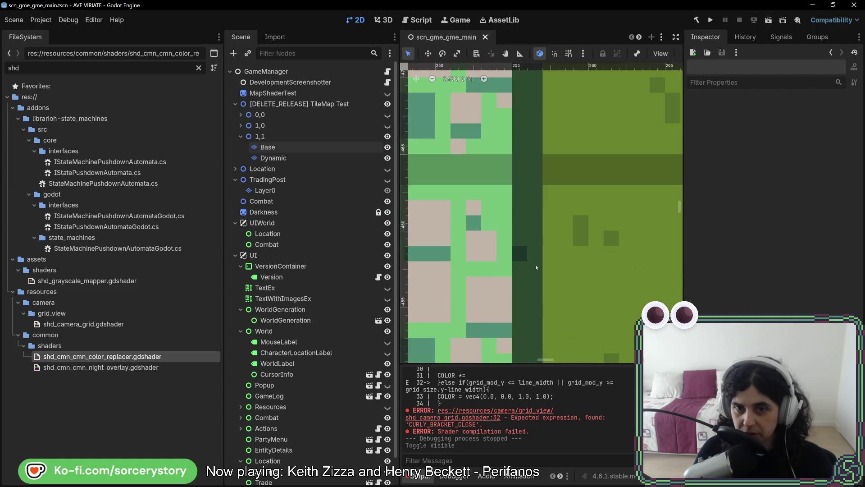
pyautogui.moveTo(536, 120); pyautogui.dragTo(558, 319)
pyautogui.moveTo(548, 149); pyautogui.dragTo(525, 270)
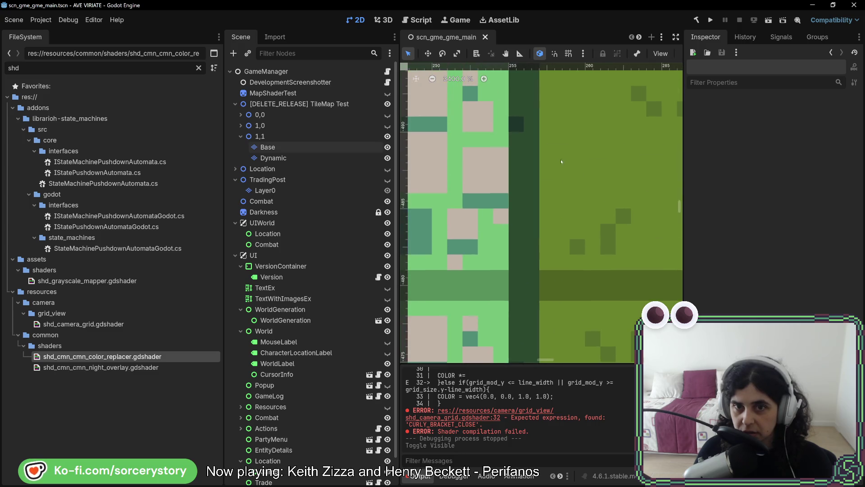
pyautogui.moveTo(557, 148); pyautogui.dragTo(557, 270)
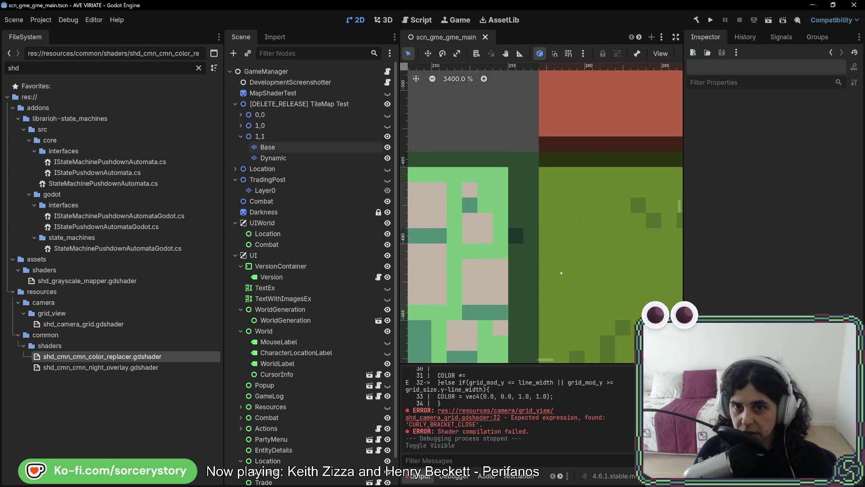
pyautogui.scroll(-6, 557, 270)
pyautogui.moveTo(554, 289); pyautogui.dragTo(555, 130)
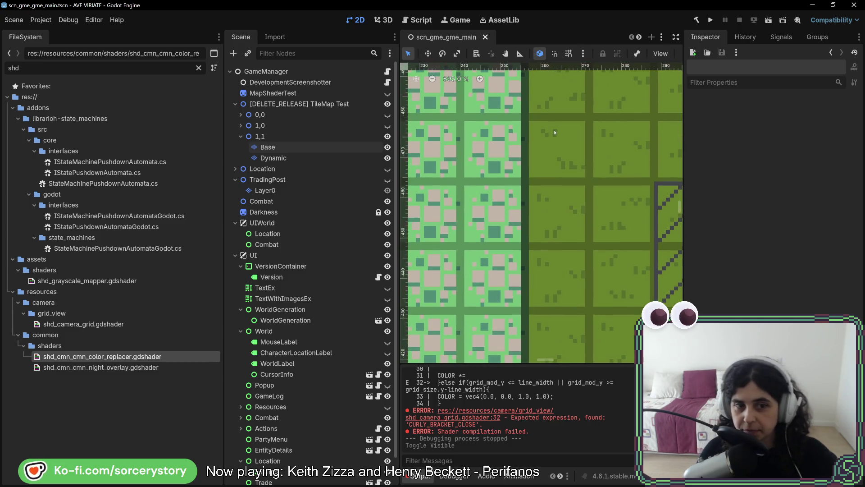
pyautogui.click(387, 104)
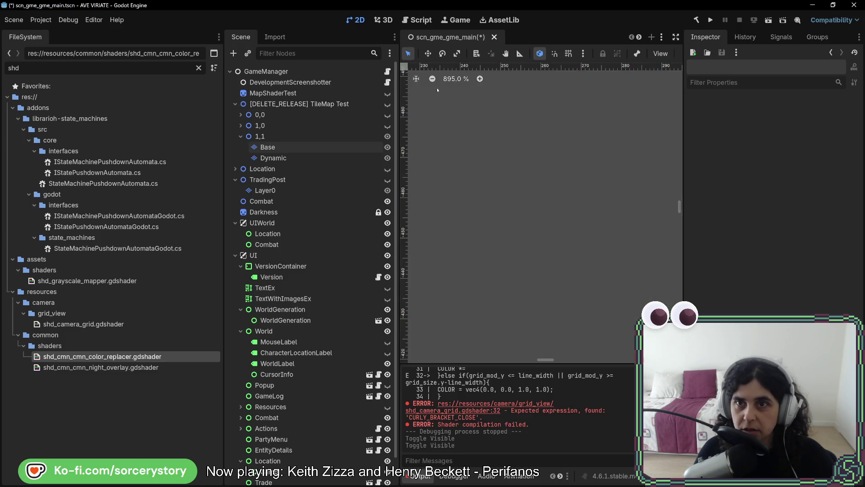
pyautogui.click(711, 19)
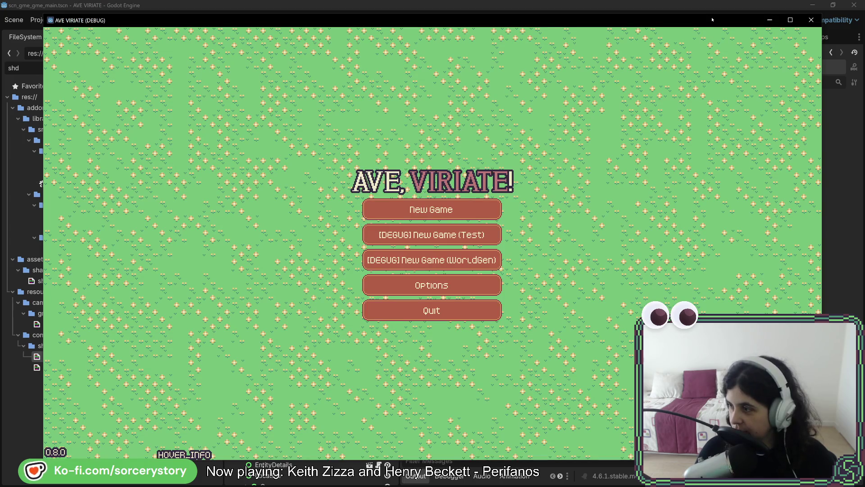
# Start a New Game, visit the Player Settlement, and return to the editor's live scene tree
pyautogui.click(450, 208)
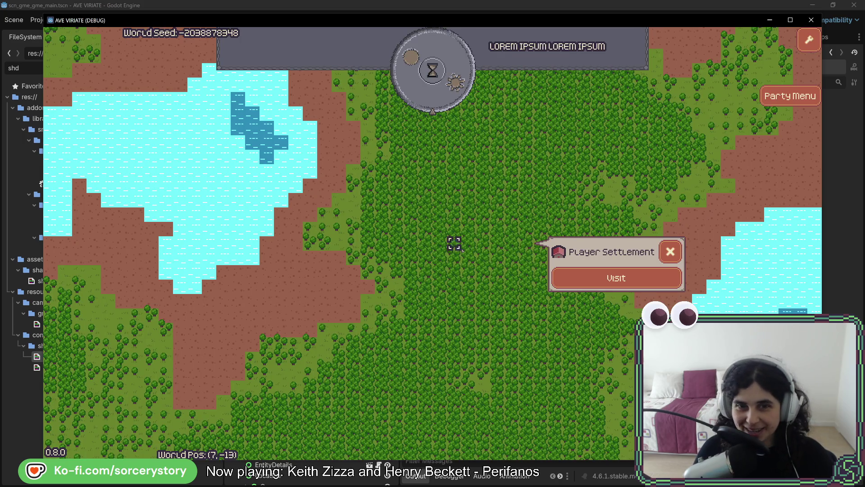
pyautogui.click(616, 278)
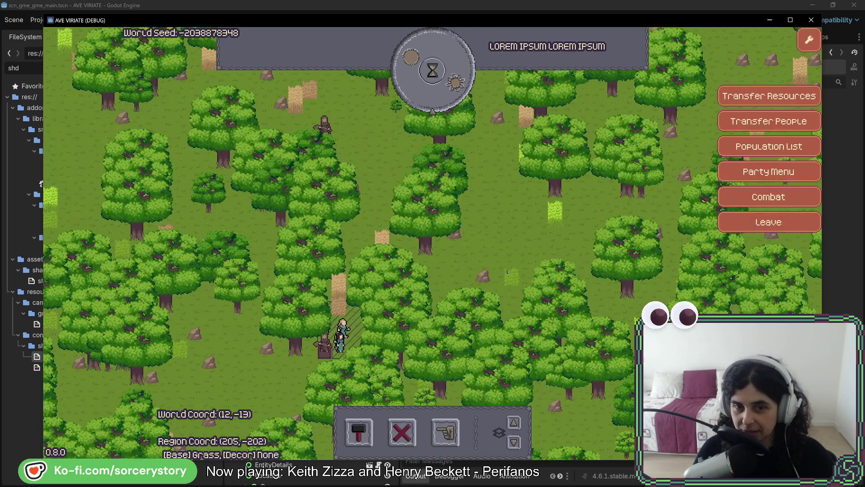
pyautogui.press('F8')
pyautogui.click(288, 67)
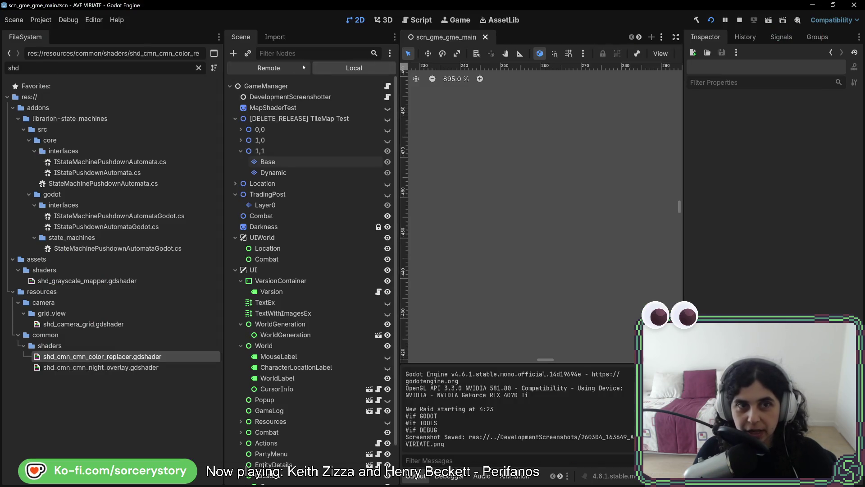
# Load the grid material into the 00_Ground layer's Material slot in the running game
pyautogui.scroll(-5, 770, 203)
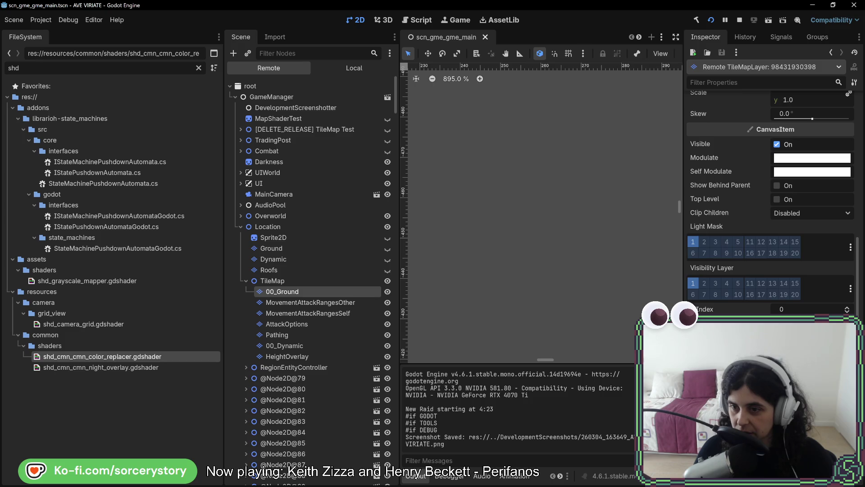
pyautogui.click(811, 406)
pyautogui.doubleClick(301, 141)
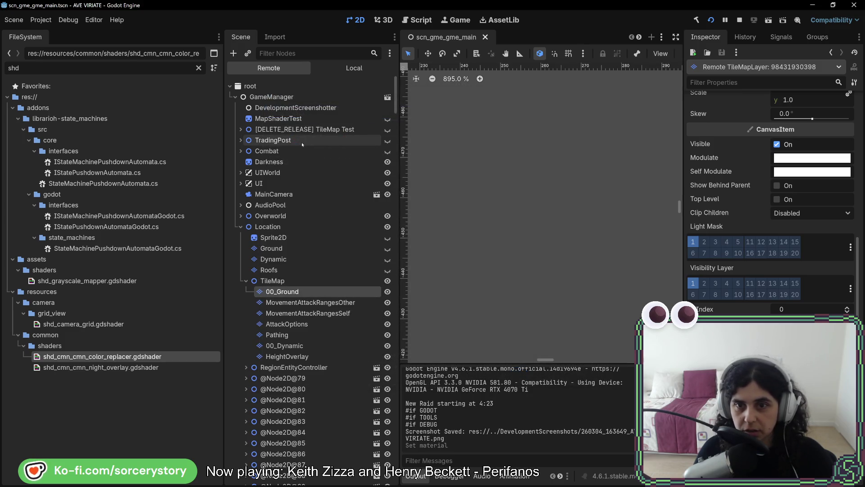
pyautogui.hotkey('alt', 'Tab')
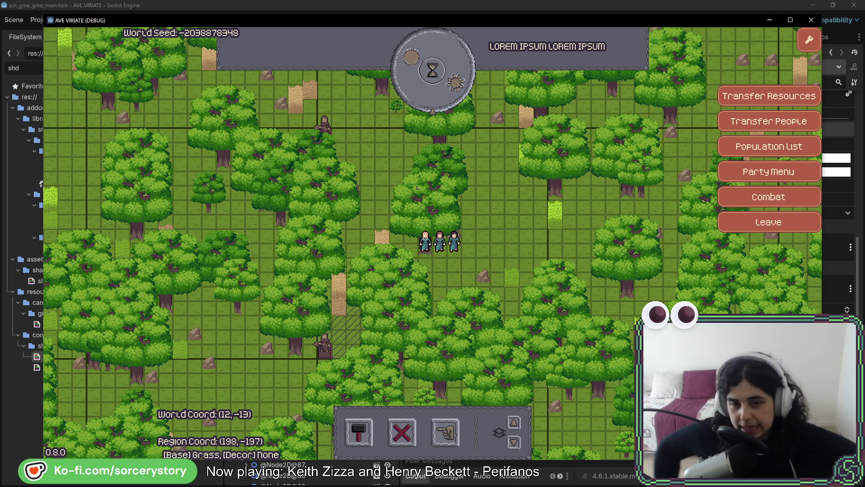
# Leave the settlement, visit it again, and open the building options for houses
pyautogui.press('Right')
pyautogui.press('Up')
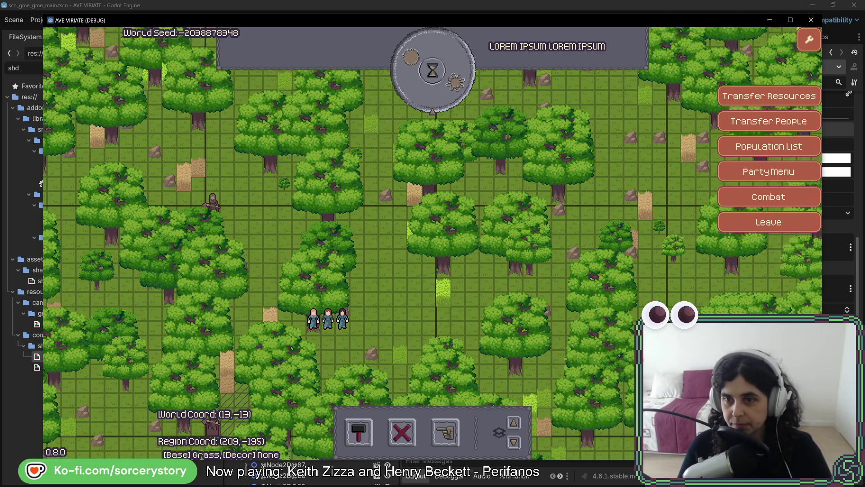
pyautogui.press('Right')
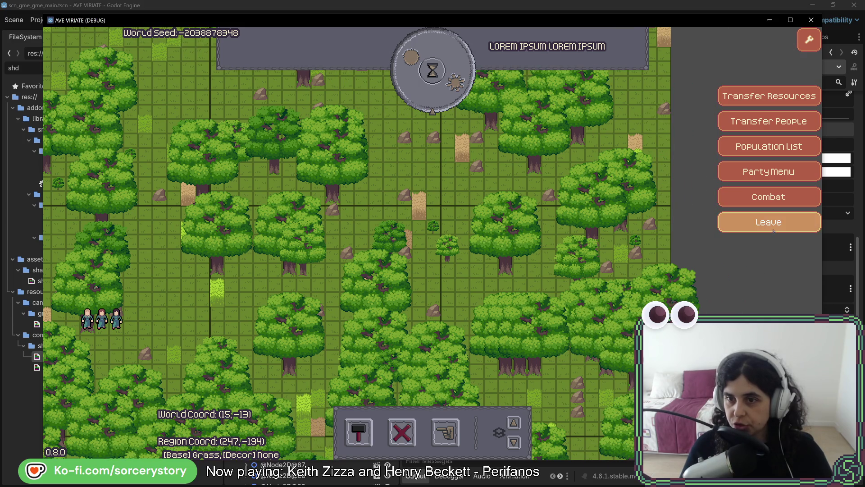
pyautogui.click(772, 226)
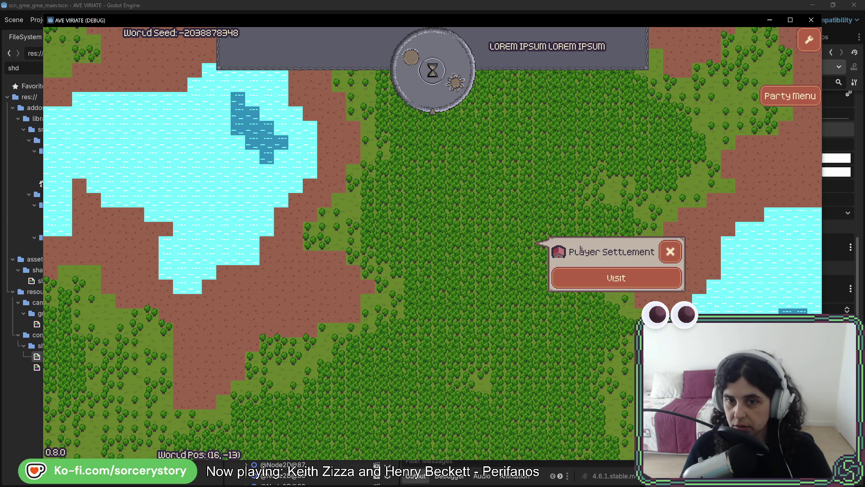
pyautogui.click(598, 273)
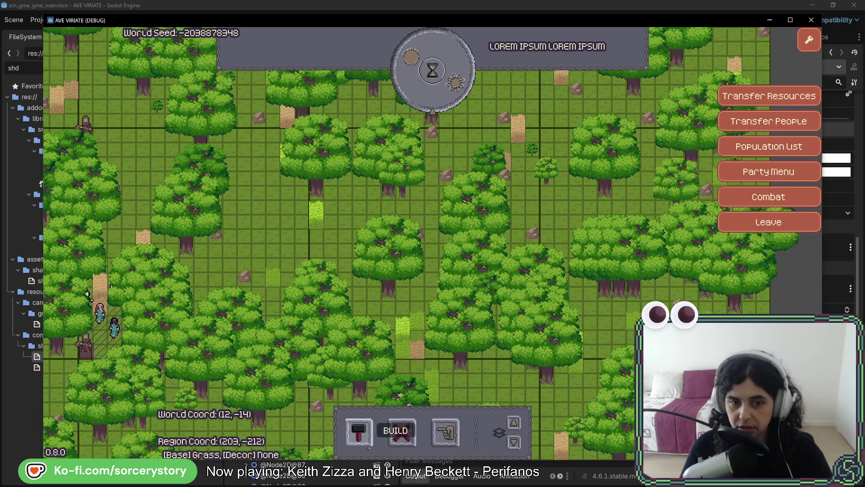
pyautogui.click(358, 432)
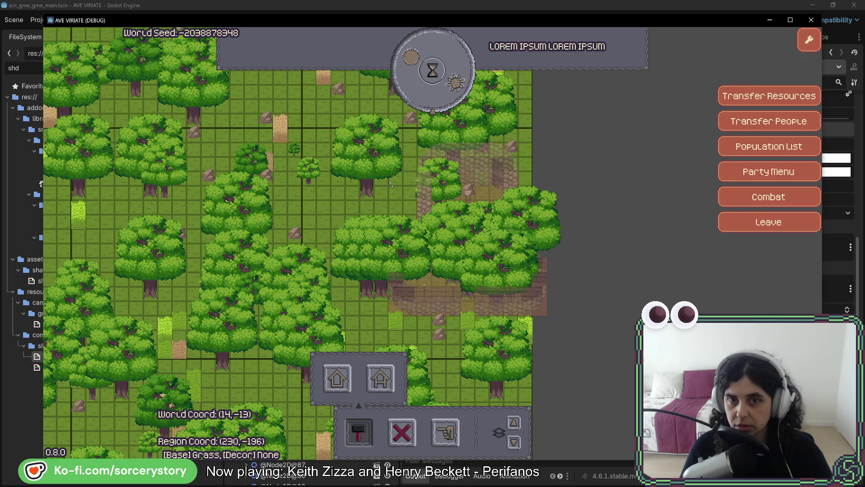
# Pan the settlement map to the reddish sand area and back toward the forest
pyautogui.moveTo(390, 184); pyautogui.dragTo(522, 176)
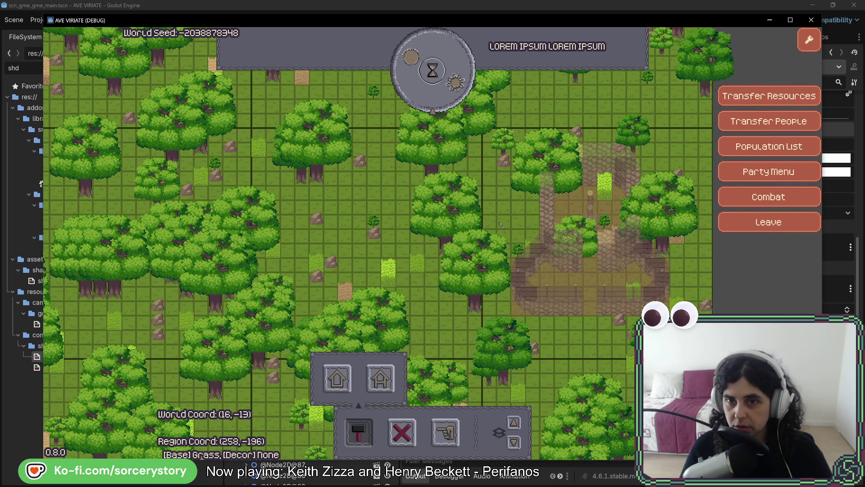
pyautogui.moveTo(499, 224)
pyautogui.mouseDown()
pyautogui.moveTo(594, 216)
pyautogui.moveTo(338, 390)
pyautogui.moveTo(524, 195)
pyautogui.moveTo(501, 212)
pyautogui.mouseUp()
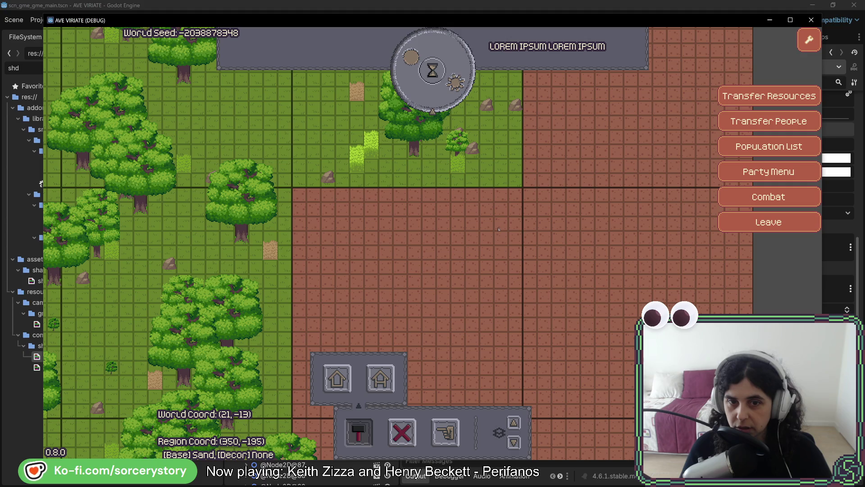
pyautogui.press('Down')
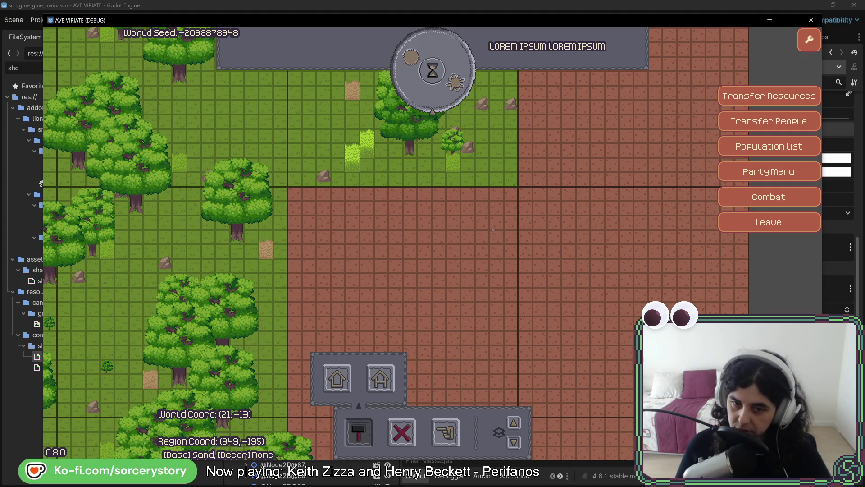
pyautogui.press('Down')
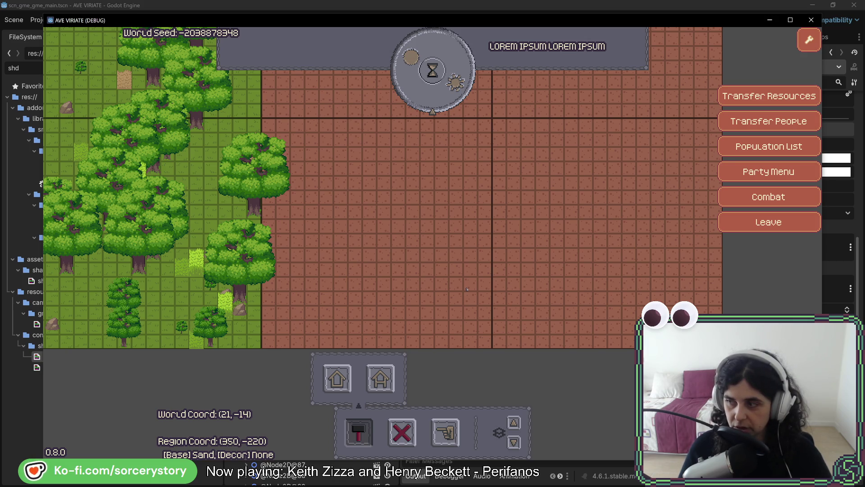
pyautogui.press('Left')
pyautogui.press('Left')
pyautogui.press('Up')
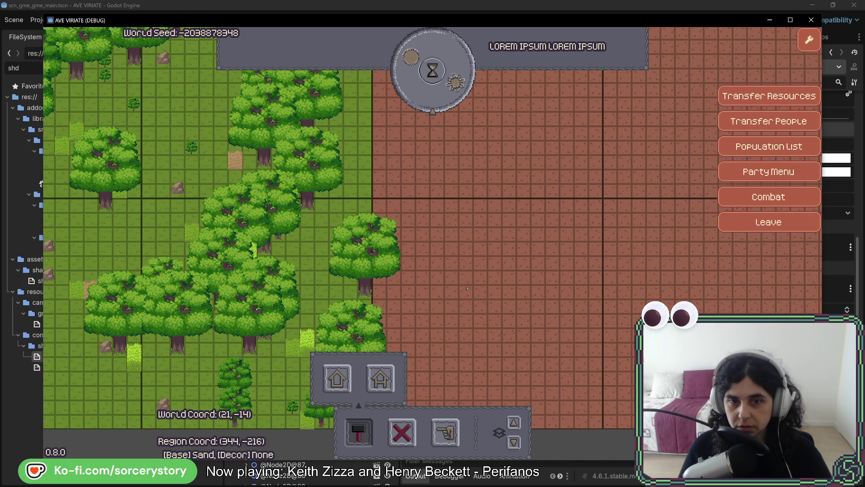
pyautogui.press('Left')
pyautogui.press('Up')
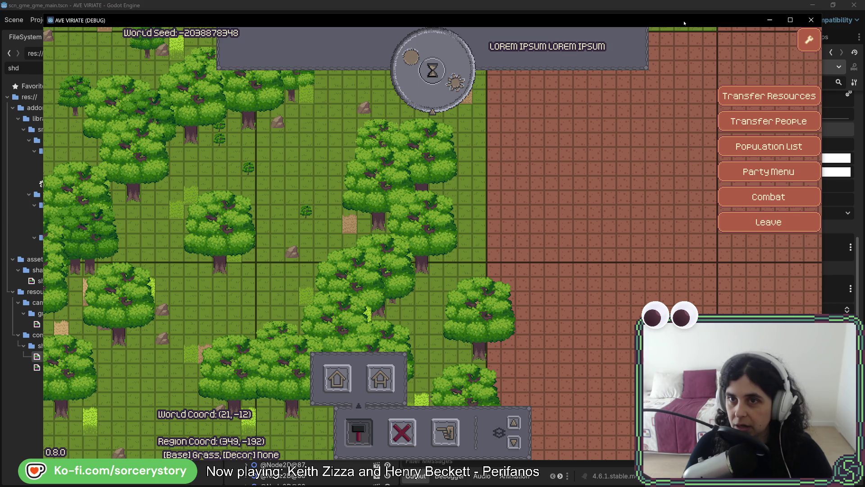
# Move the game camera around the forest and sand with WASD to inspect the grid lines
pyautogui.press('w')
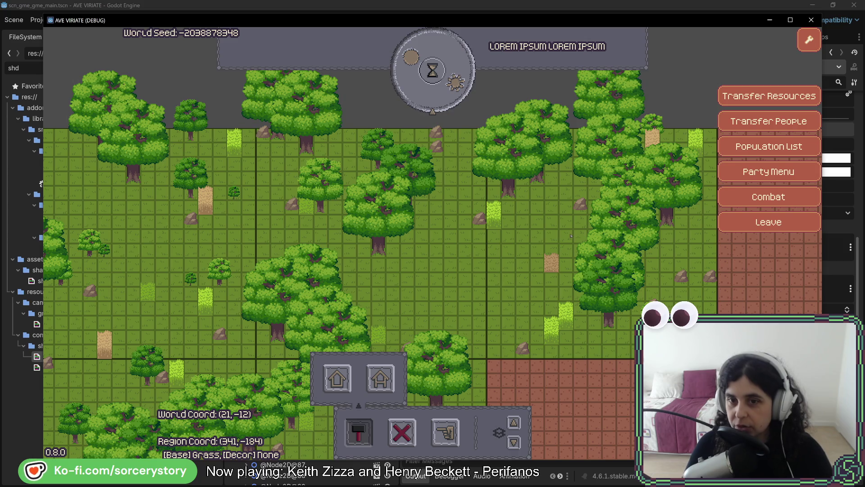
pyautogui.press('s')
pyautogui.press('d')
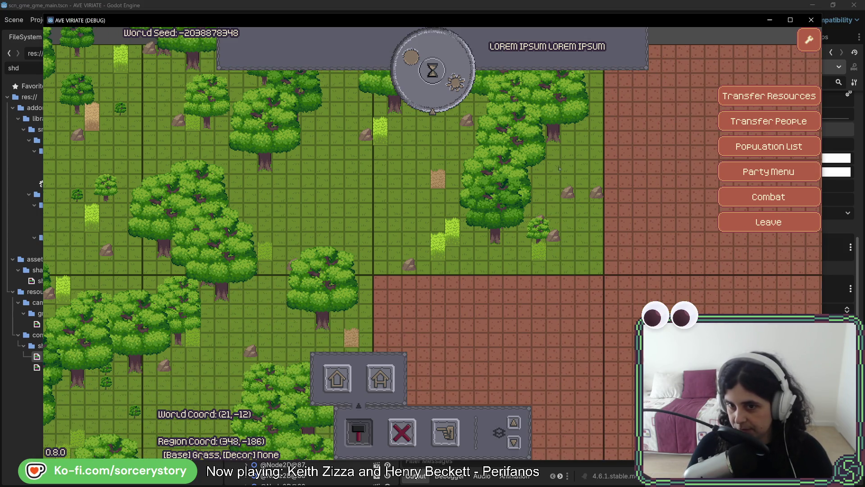
pyautogui.press('d')
pyautogui.press('s')
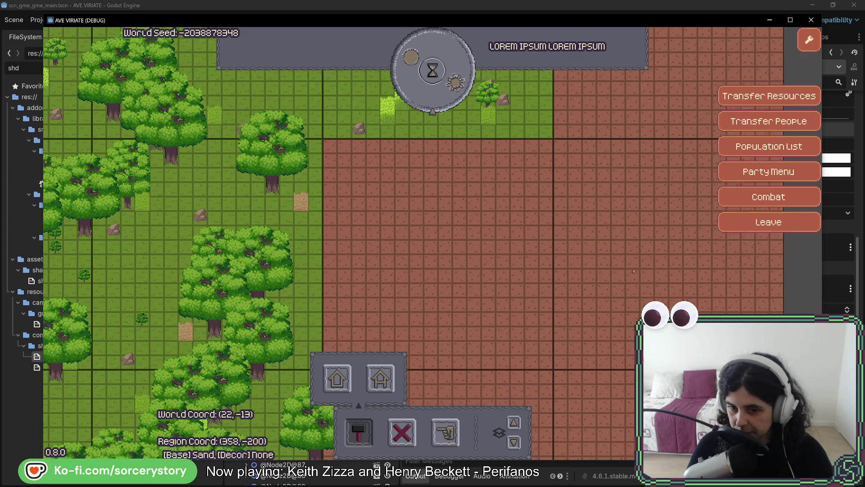
pyautogui.press('a')
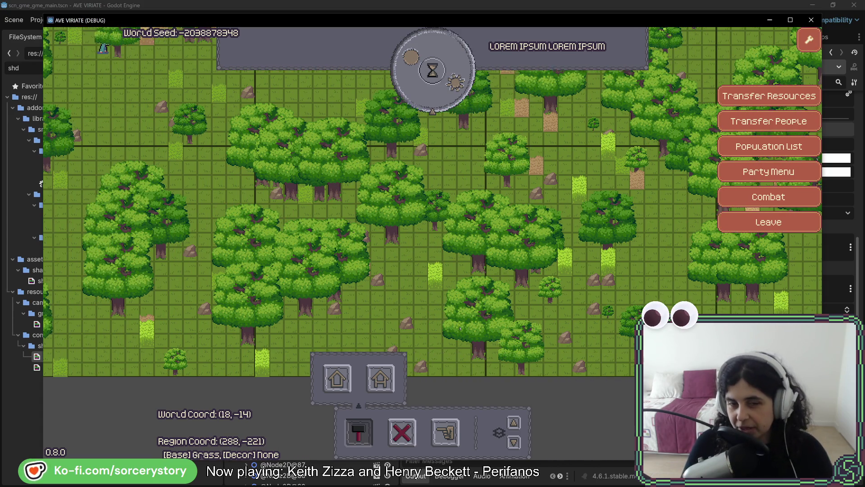
pyautogui.press('a')
pyautogui.press('s')
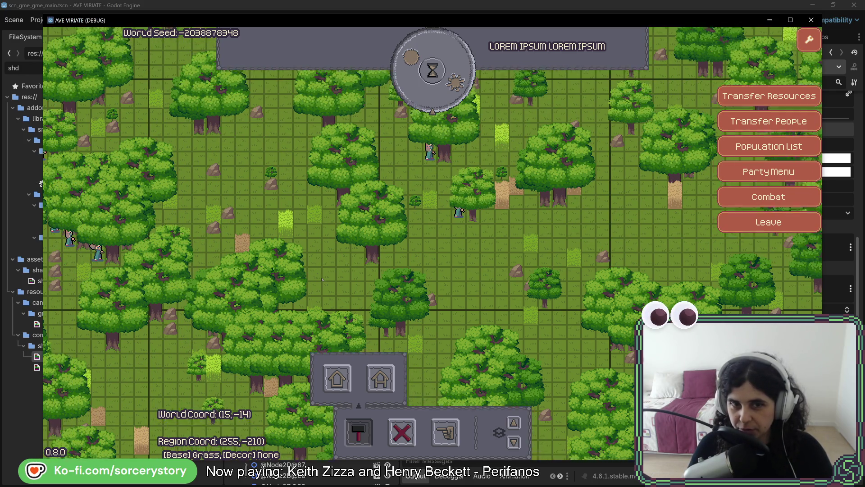
pyautogui.press('w')
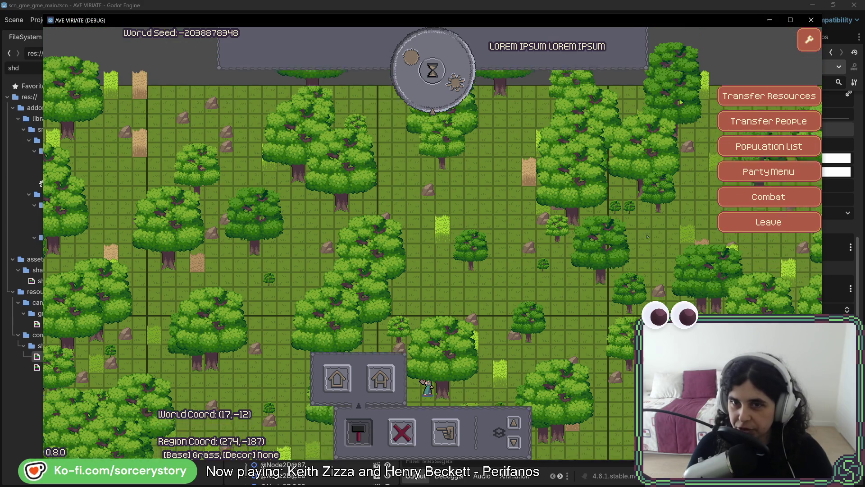
pyautogui.press('a')
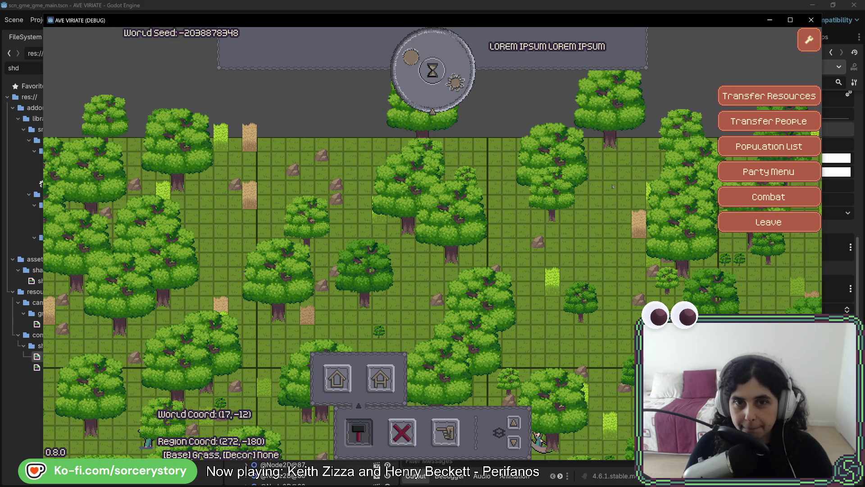
pyautogui.press('a')
pyautogui.press('w')
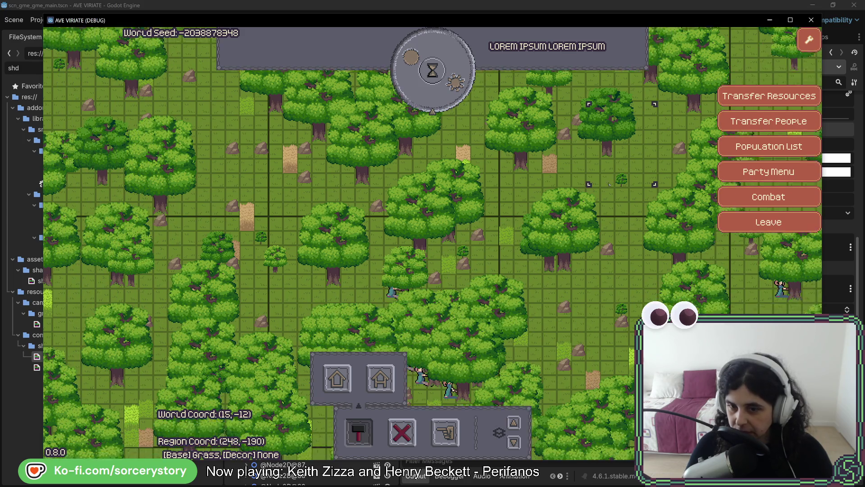
pyautogui.press('a')
pyautogui.press('s')
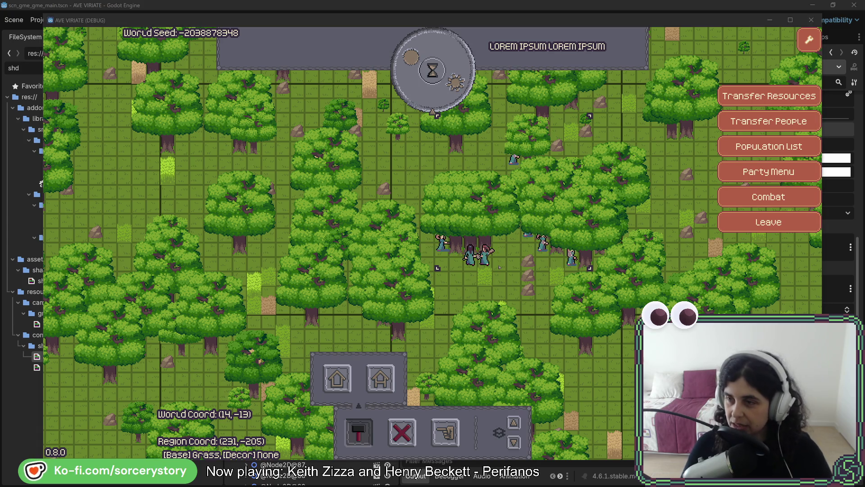
# Return to the grid shader code and select lines 29–32 holding the grid-line checks
pyautogui.hotkey('alt', 'Tab')
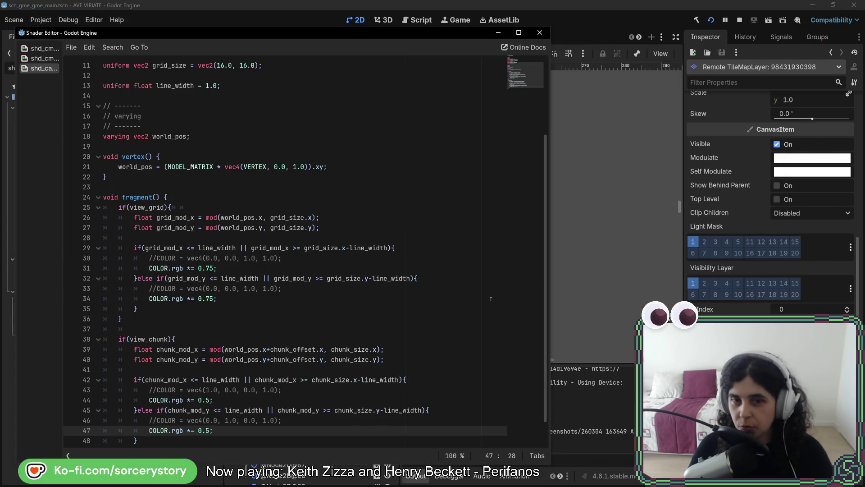
pyautogui.scroll(-1, 380, 355)
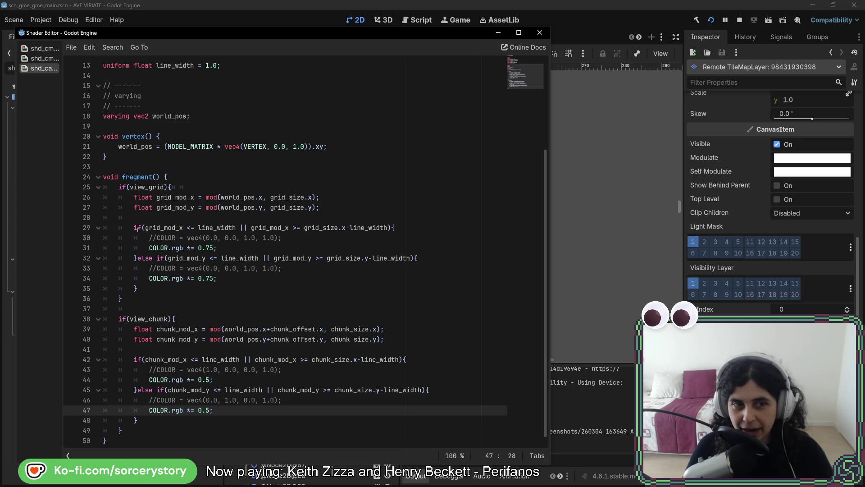
pyautogui.moveTo(134, 228); pyautogui.dragTo(158, 257)
pyautogui.click(159, 258)
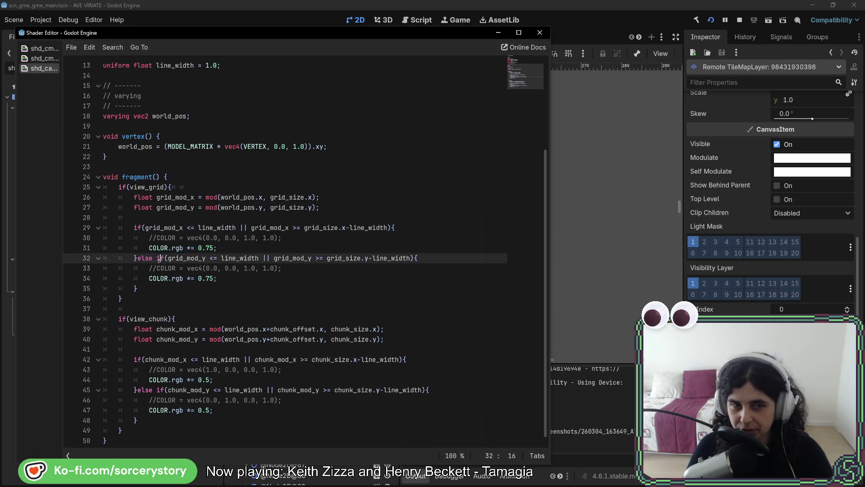
pyautogui.hotkey('alt', 'Tab')
pyautogui.hotkey('alt', 'Tab')
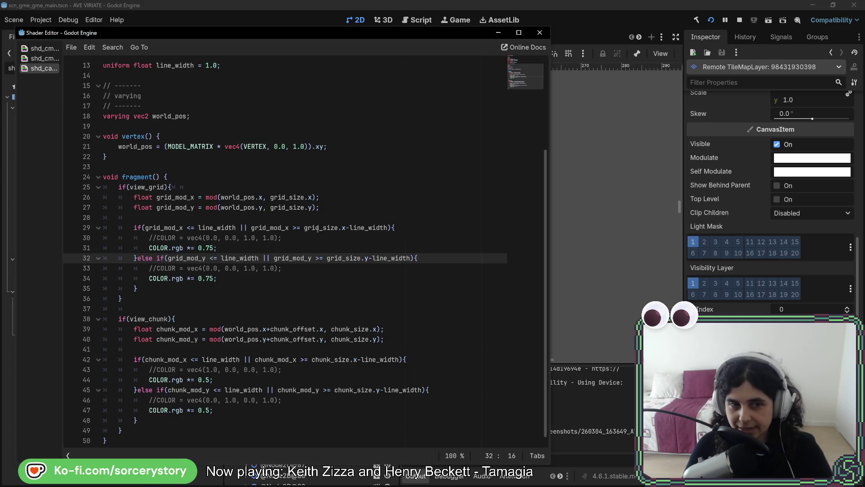
pyautogui.moveTo(134, 228); pyautogui.dragTo(419, 259)
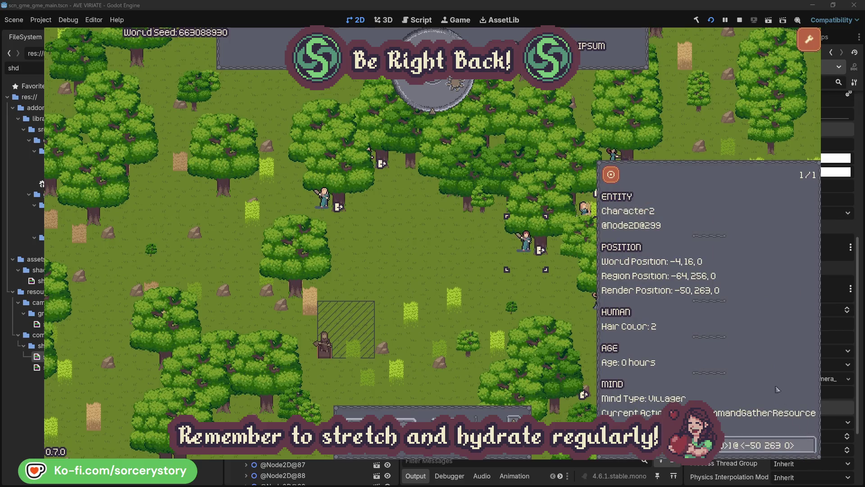
# Inspect villager Character0 and the oak tree it works on, then close its panel
pyautogui.click(537, 295)
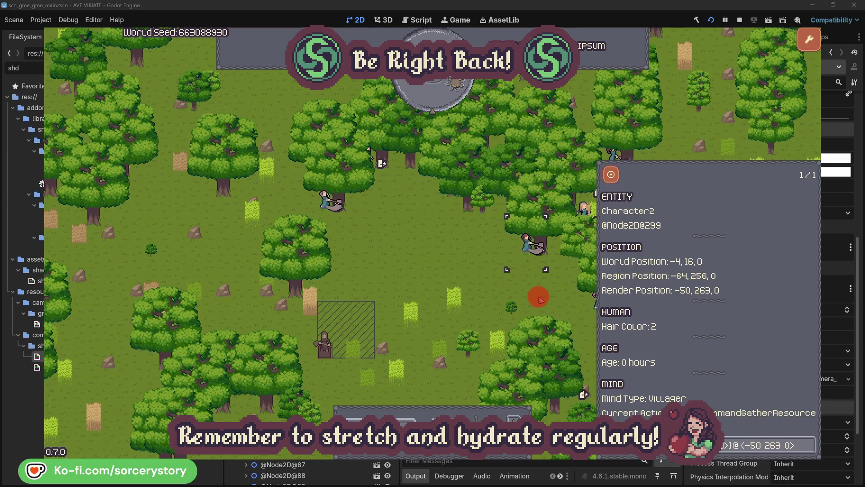
pyautogui.click(330, 212)
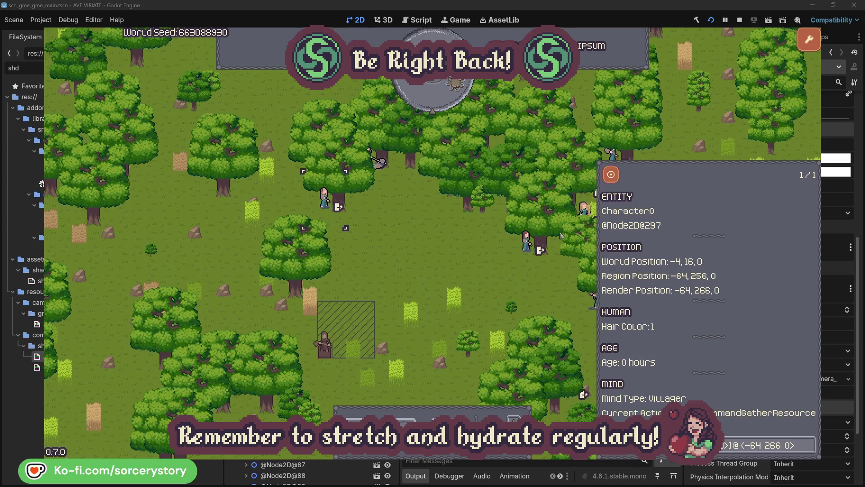
pyautogui.click(810, 445)
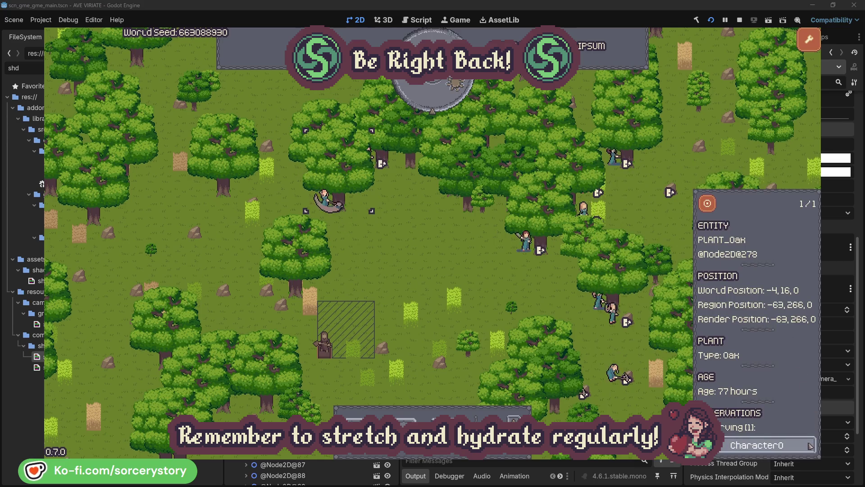
pyautogui.click(809, 445)
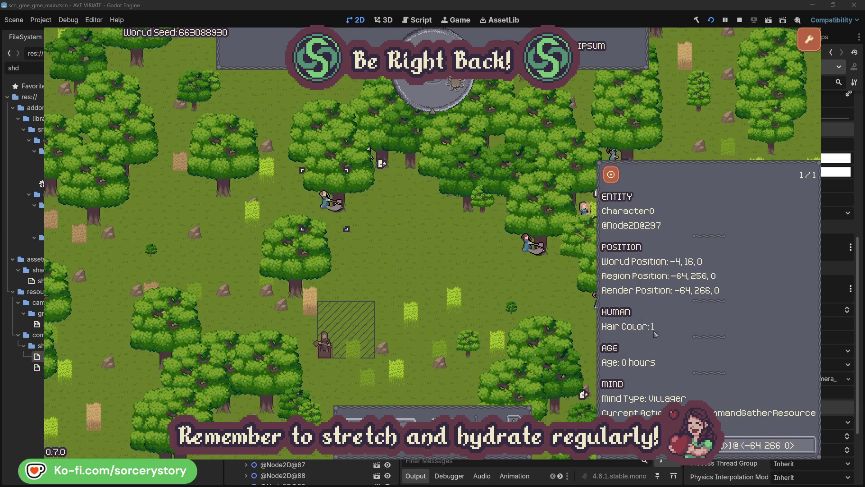
pyautogui.press('Escape')
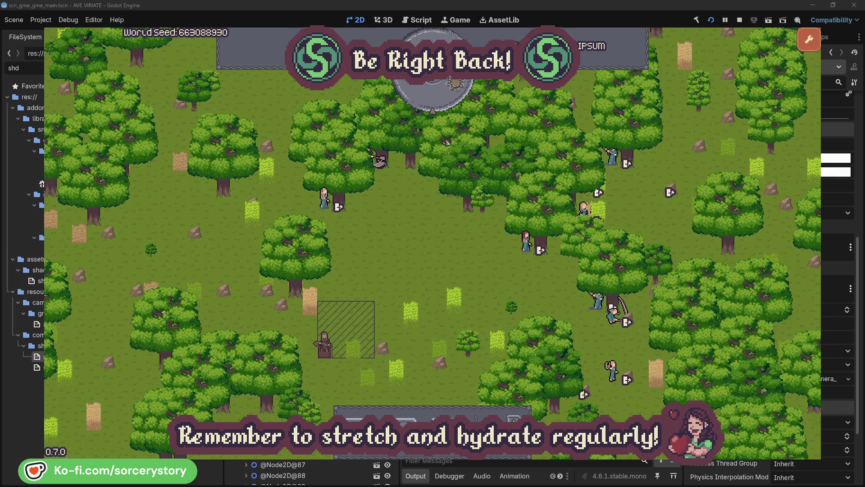
# Pass one hour, then trace the wood pile through Character9 to the herb pile, centred
pyautogui.click(440, 104)
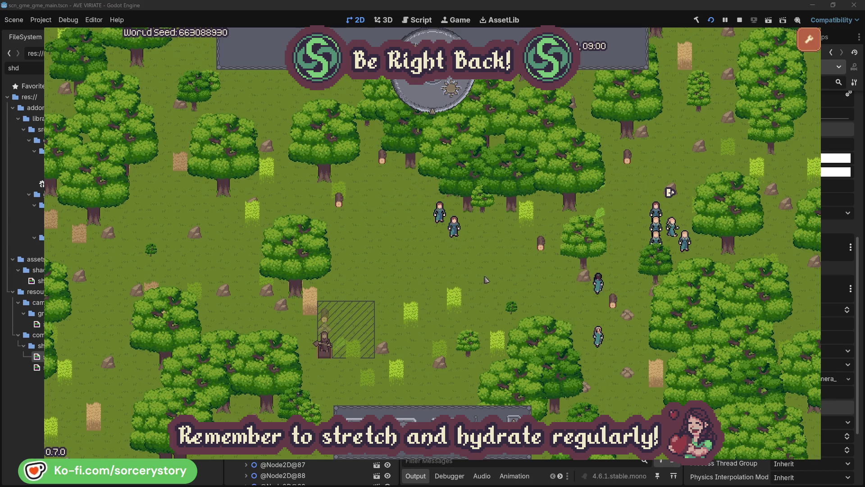
pyautogui.click(328, 318)
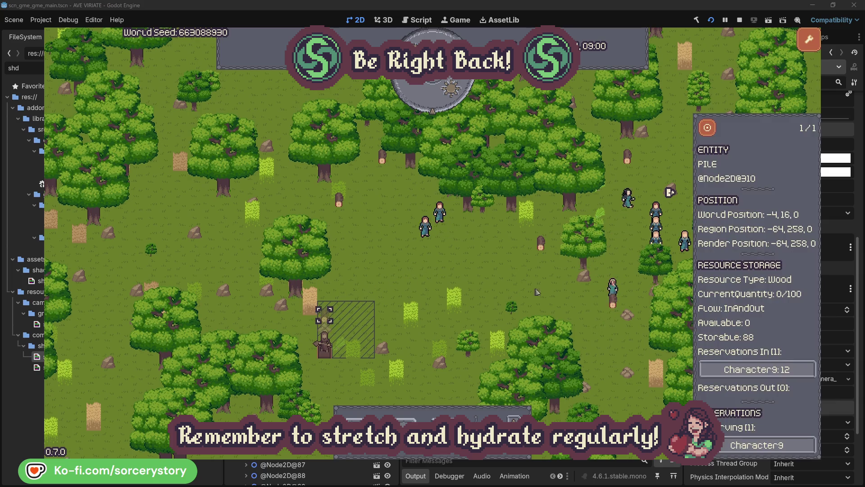
pyautogui.click(795, 370)
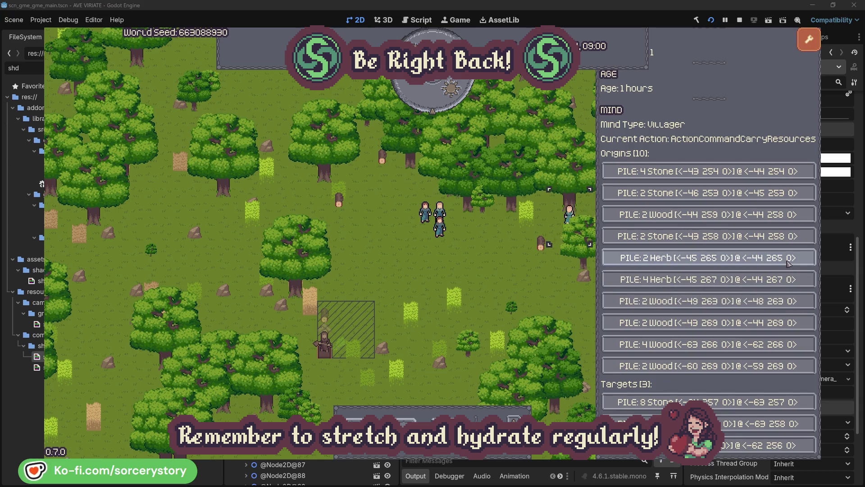
pyautogui.click(788, 263)
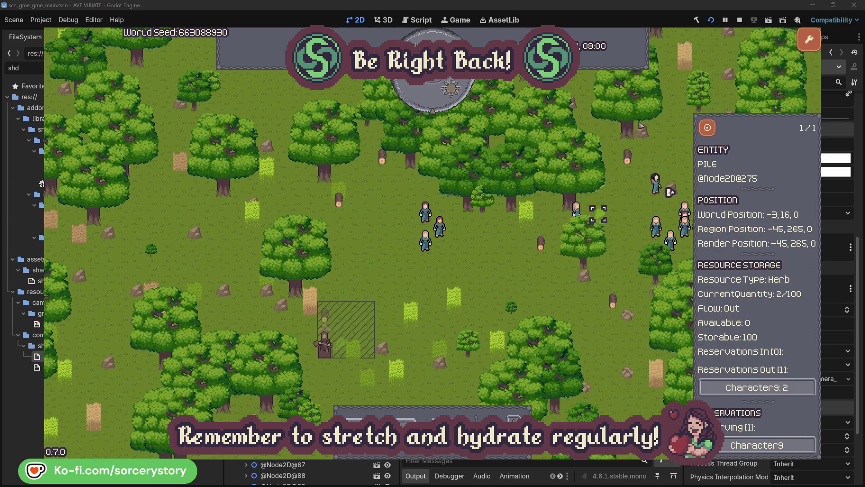
pyautogui.click(713, 130)
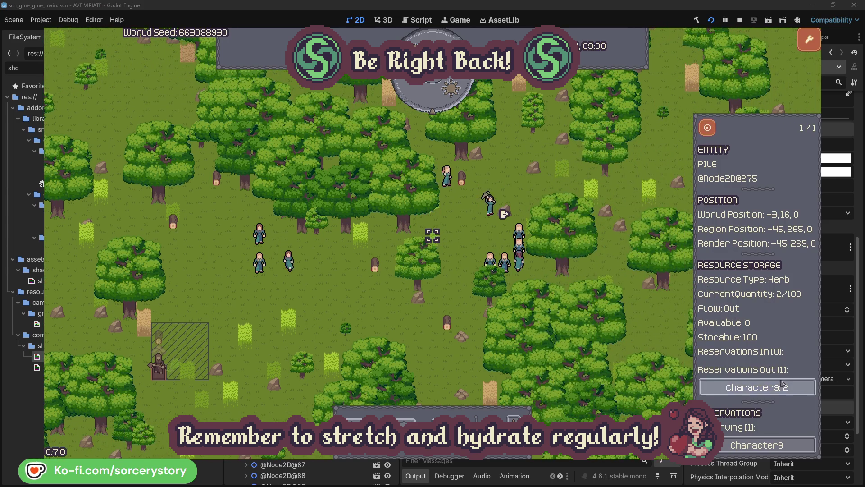
# Follow Character9 back to the wood pile, centre on it, and close the panel
pyautogui.click(782, 386)
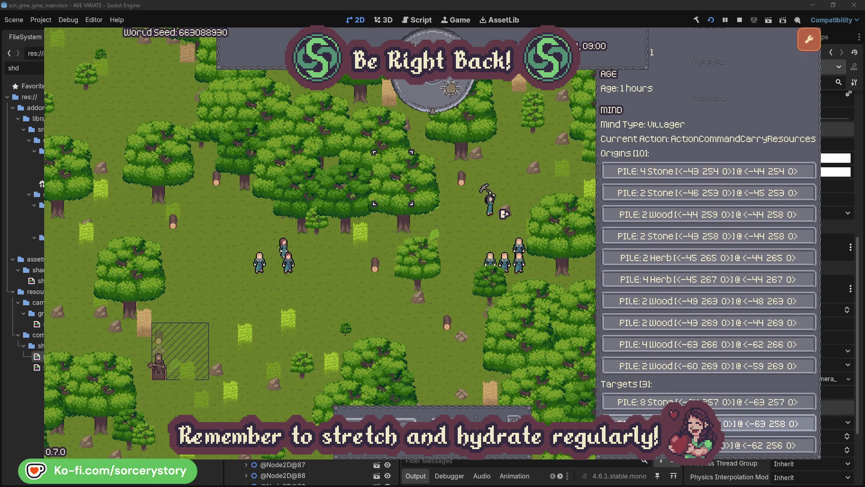
pyautogui.click(743, 424)
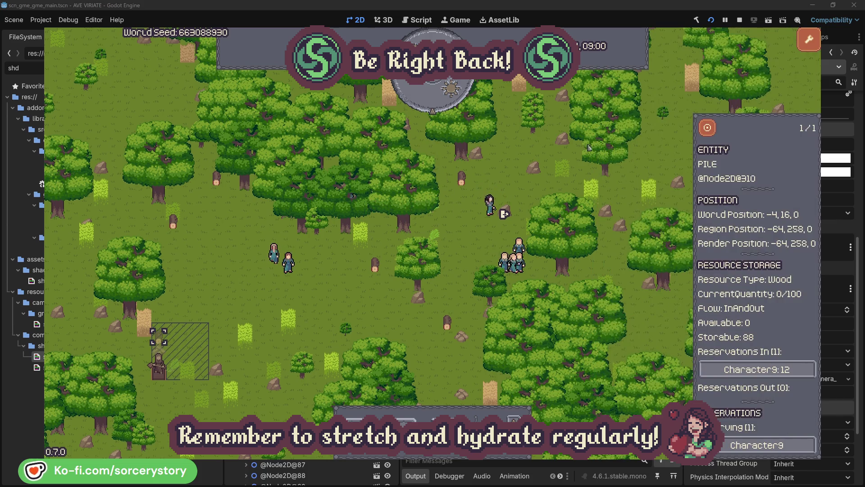
pyautogui.click(708, 129)
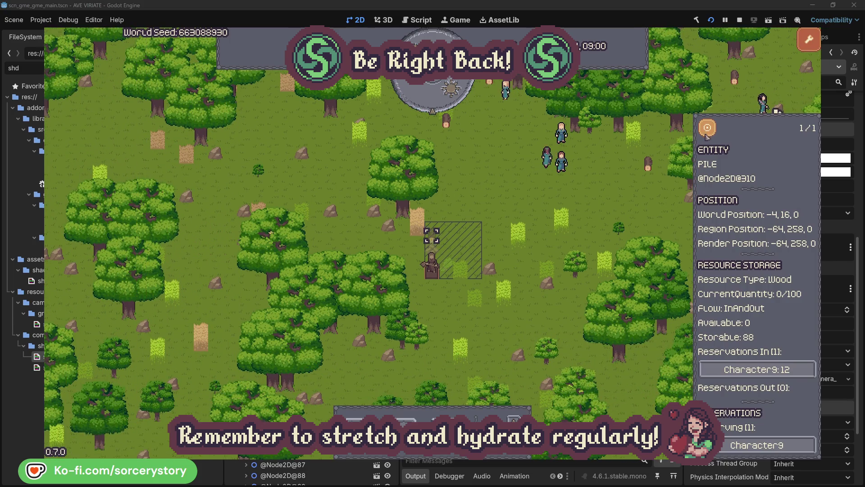
pyautogui.click(627, 200)
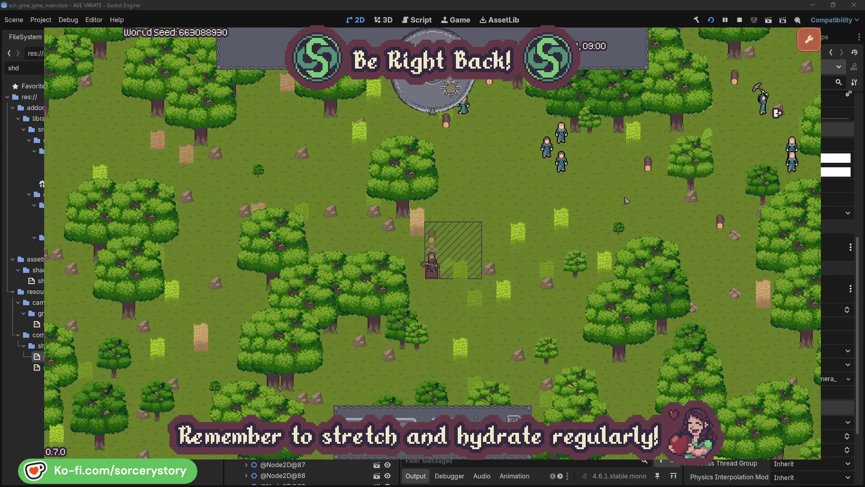
# Check which oak tree villager Character2 is gathering from, then close its details
pyautogui.click(566, 167)
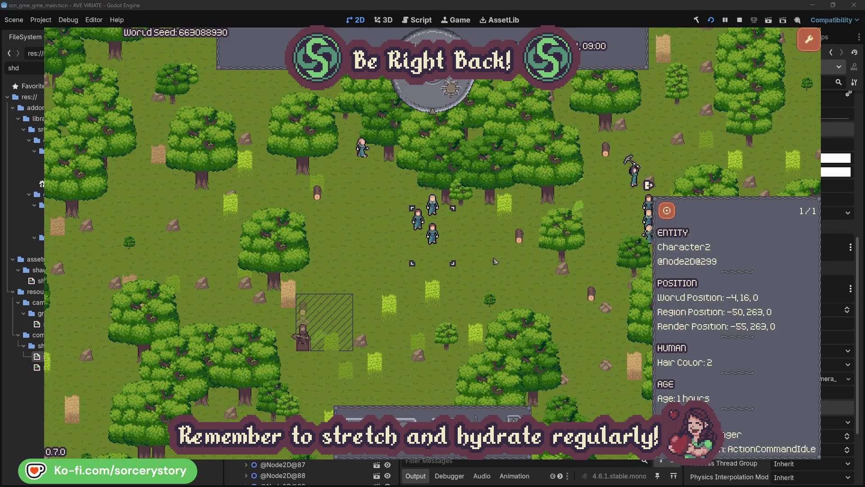
pyautogui.click(495, 261)
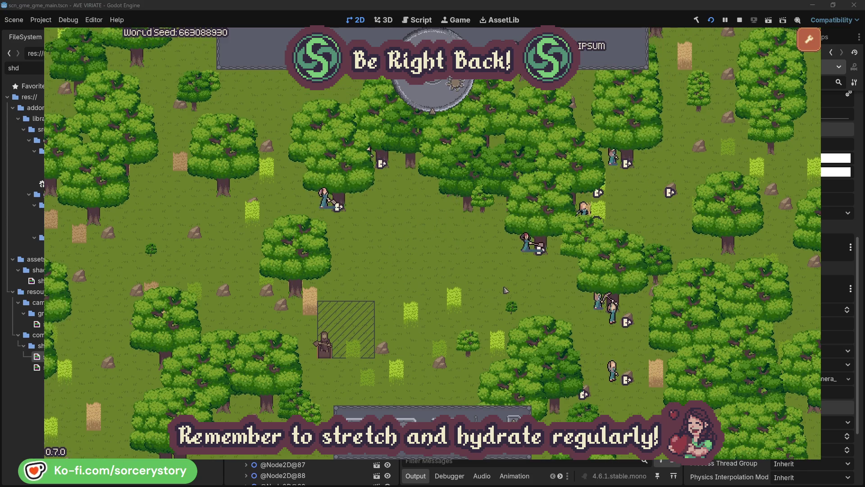
pyautogui.click(526, 241)
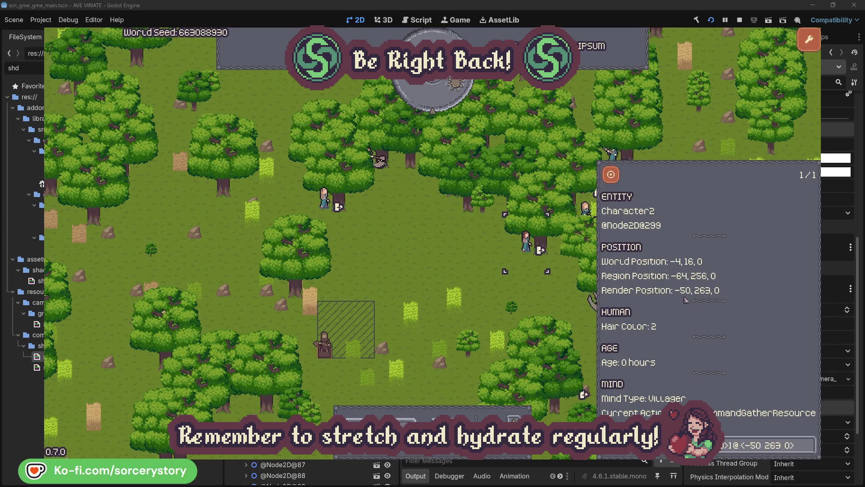
pyautogui.click(810, 451)
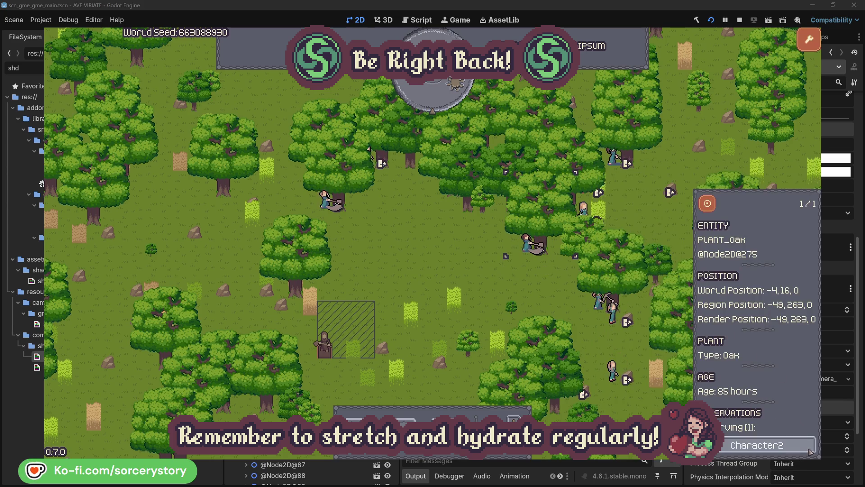
pyautogui.click(810, 451)
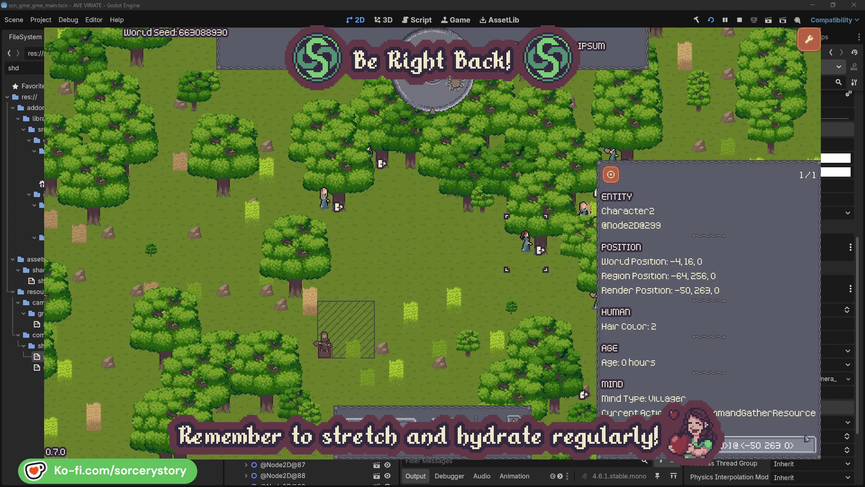
pyautogui.click(541, 300)
# Check the oak tree villager Character0 works on, then close its details
pyautogui.click(327, 201)
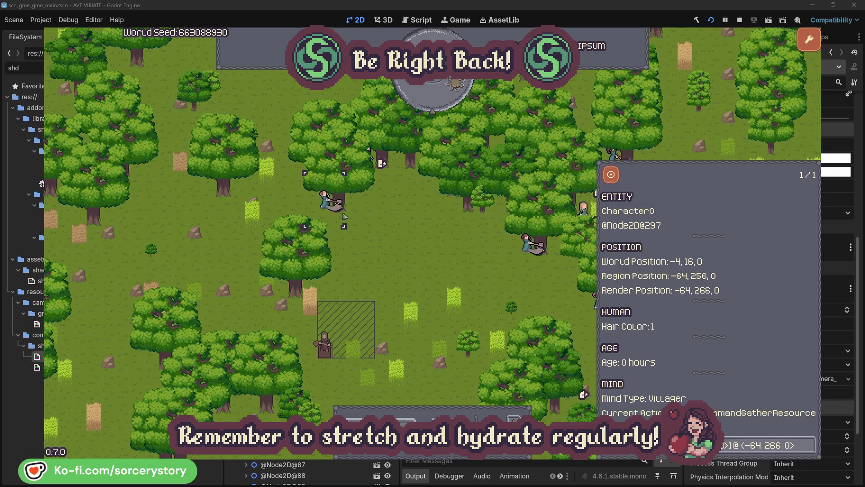
pyautogui.click(809, 445)
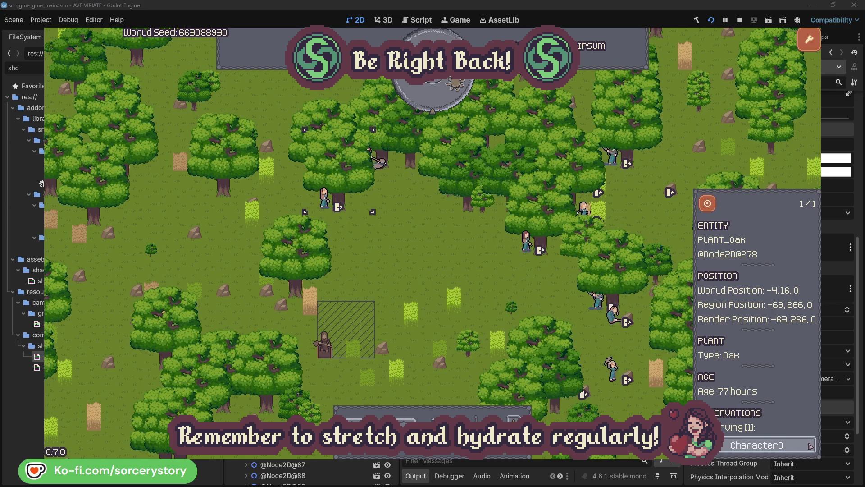
pyautogui.click(810, 444)
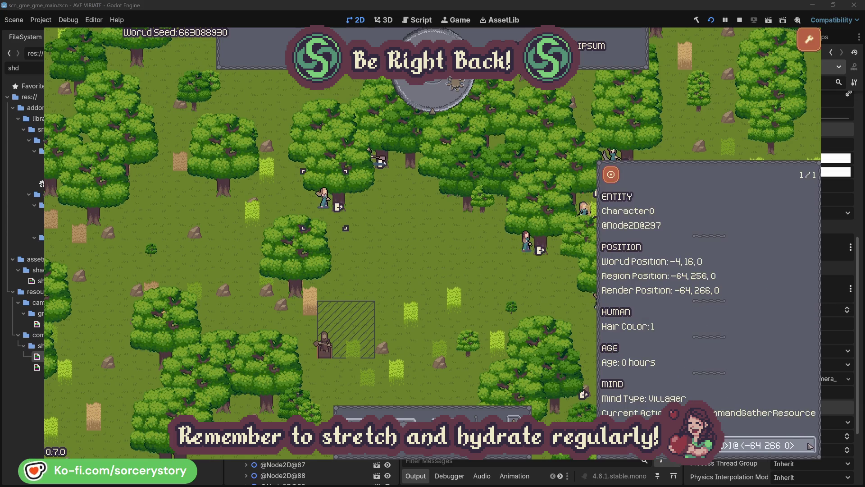
pyautogui.click(453, 271)
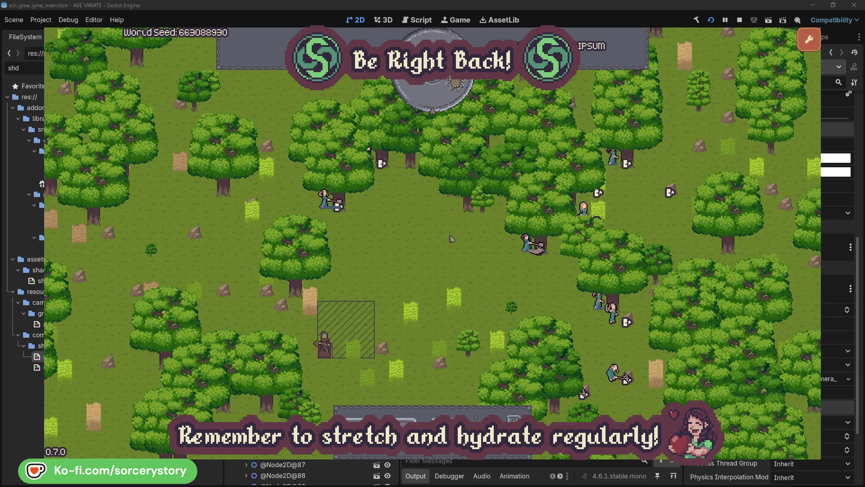
# Pass another hour and centre on the 2 Herb pile Character9 takes from
pyautogui.click(440, 101)
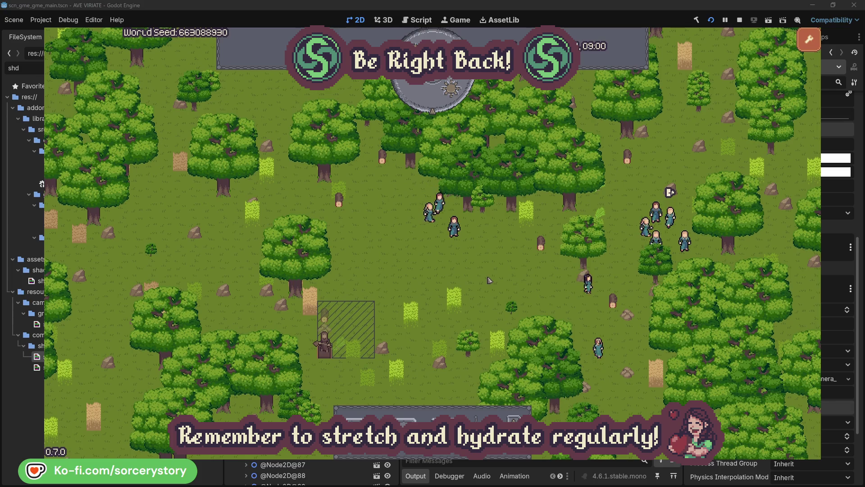
pyautogui.click(327, 318)
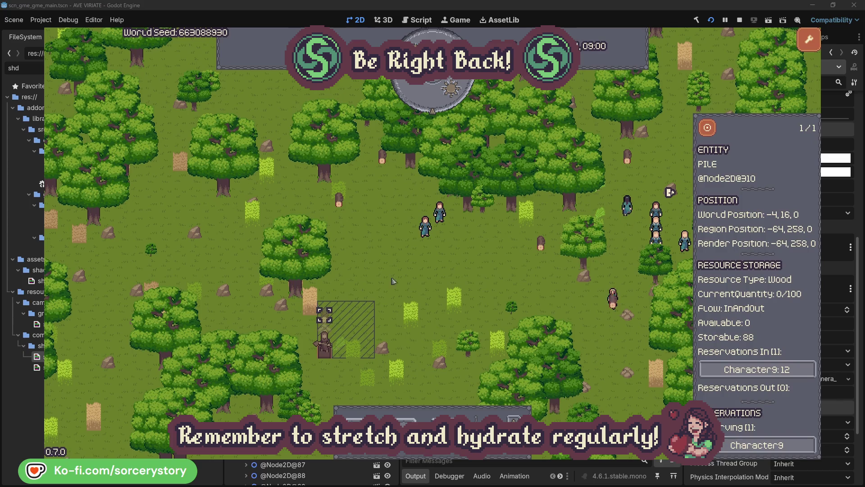
pyautogui.click(796, 370)
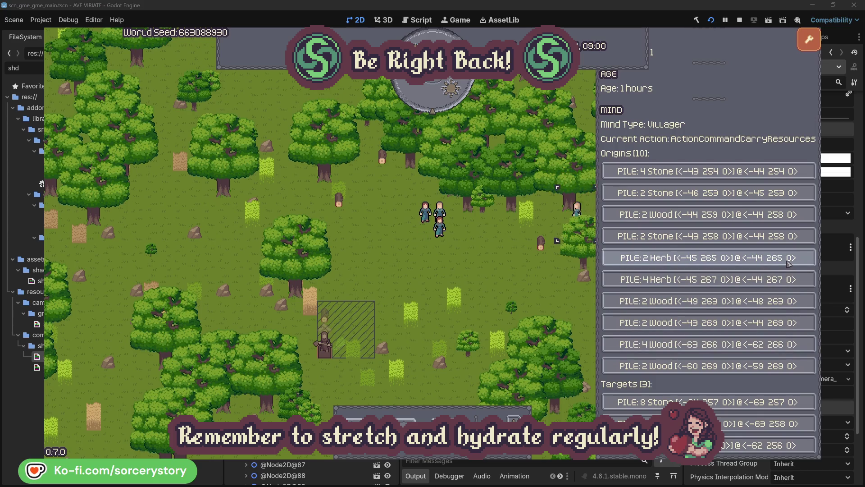
pyautogui.click(789, 263)
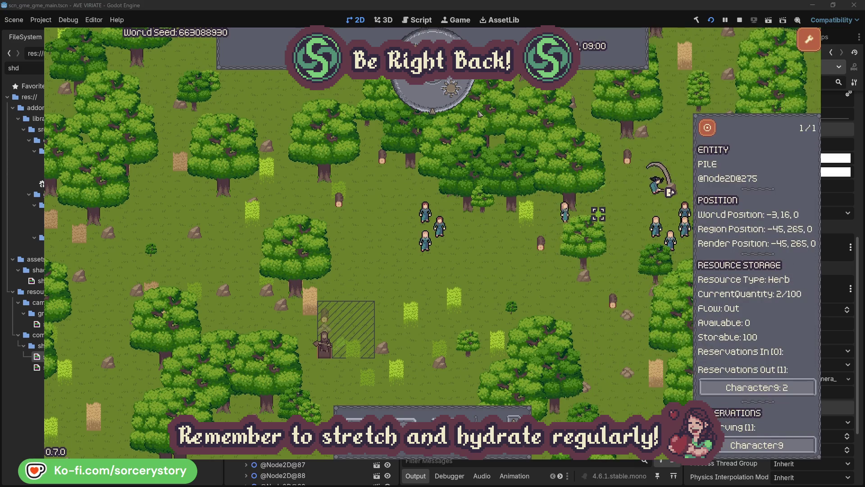
pyautogui.click(714, 132)
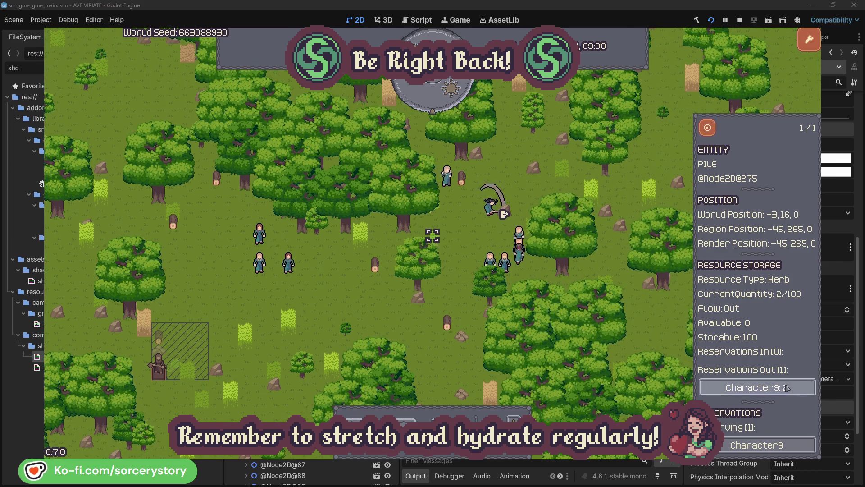
# Go from Character9 to the wood pile it targets, centre on it, then close
pyautogui.click(777, 387)
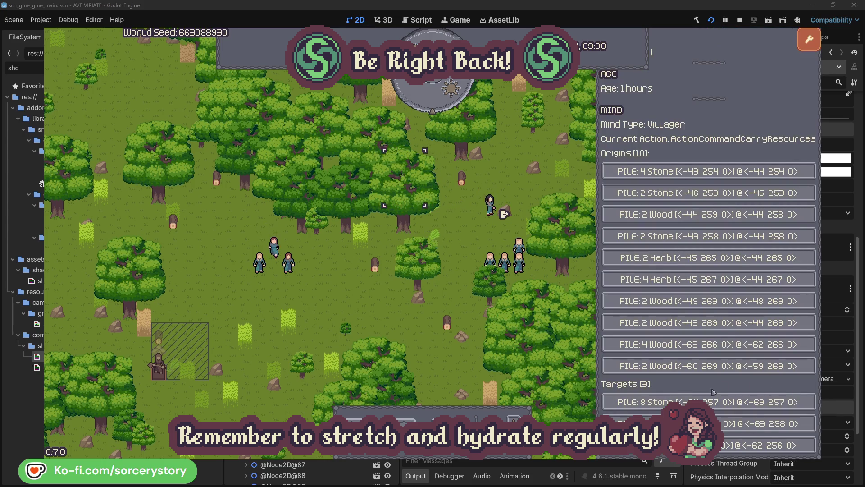
pyautogui.click(766, 424)
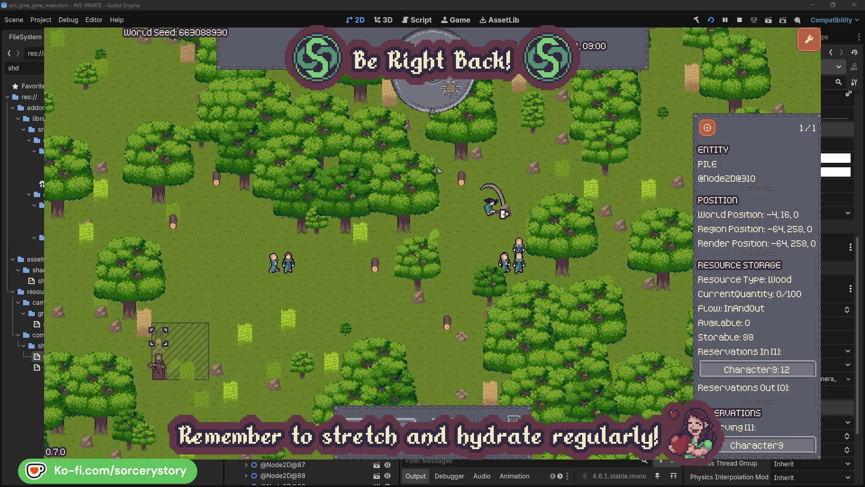
pyautogui.click(708, 130)
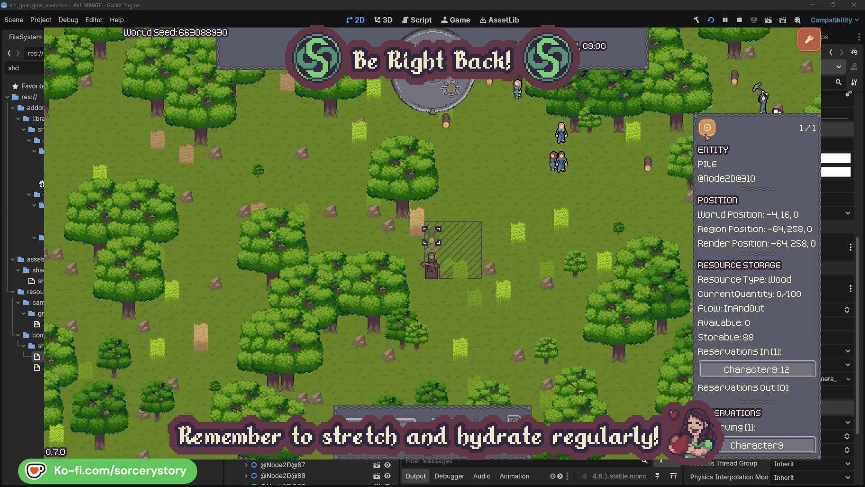
pyautogui.click(632, 200)
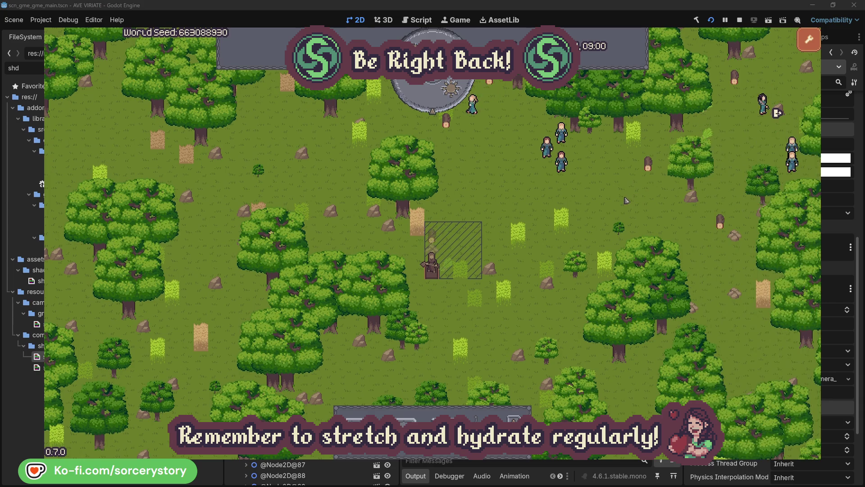
# Inspect villager Character2 and the oak tree it gathers from, then close
pyautogui.click(561, 163)
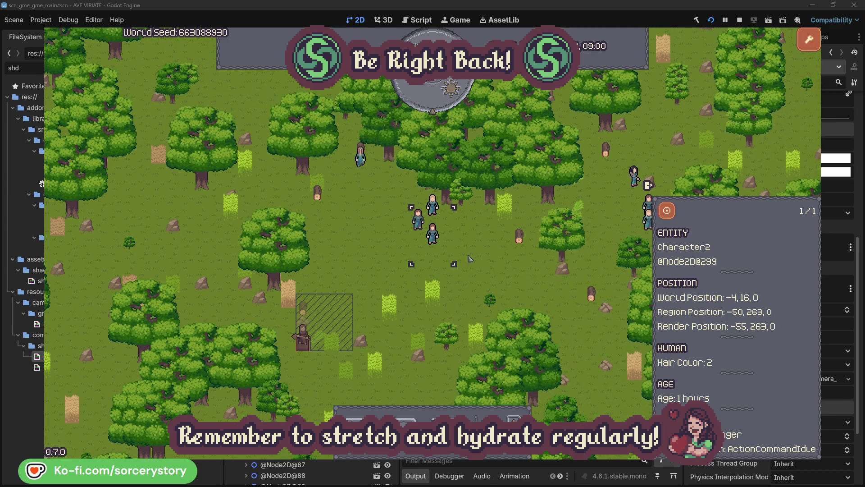
pyautogui.click(471, 258)
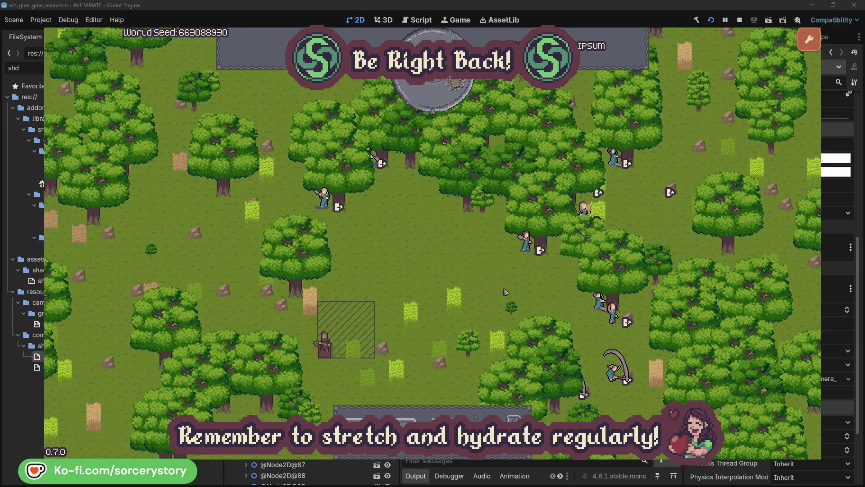
pyautogui.click(527, 244)
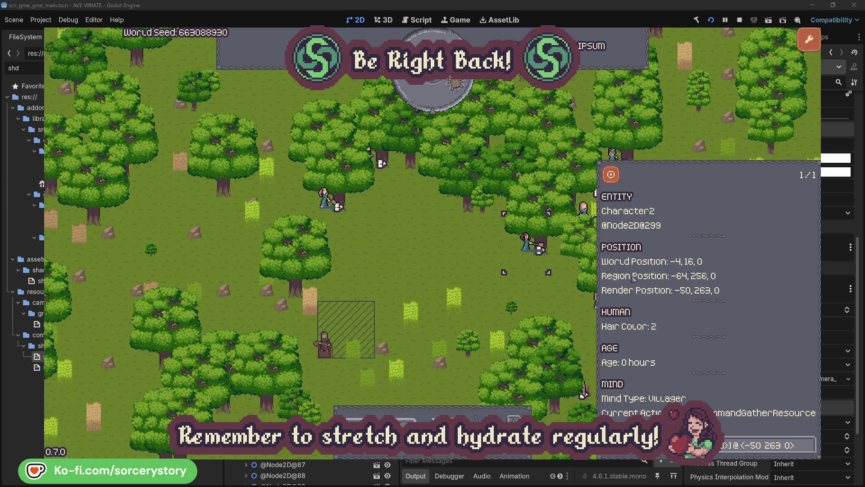
pyautogui.click(810, 451)
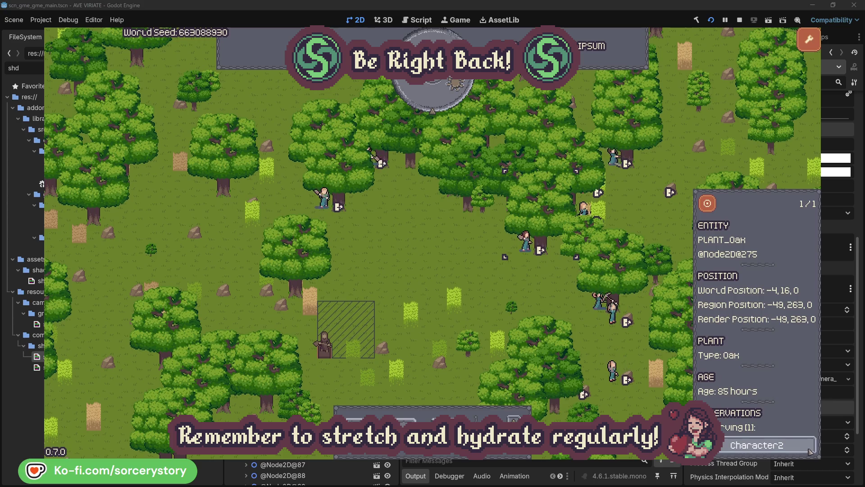
pyautogui.click(809, 450)
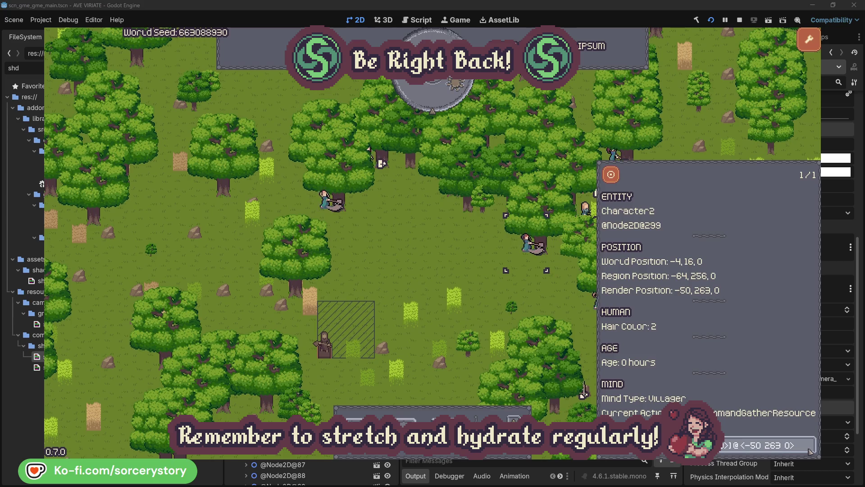
pyautogui.click(540, 299)
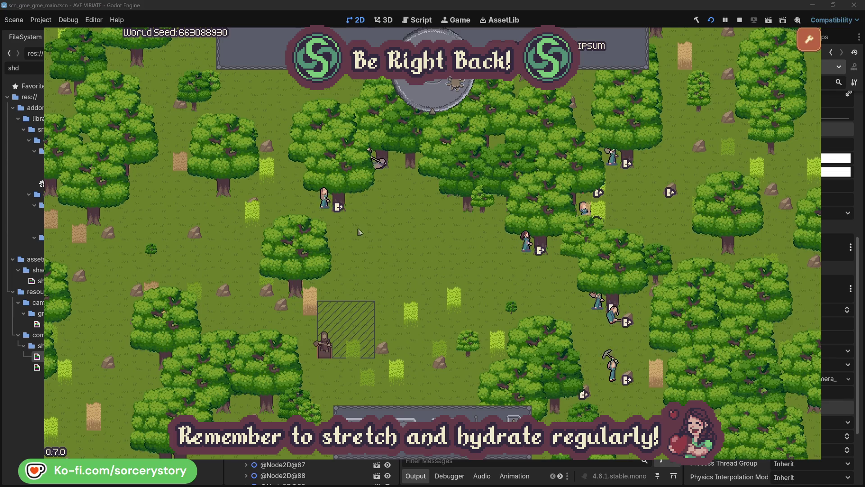
# Inspect villager Character0 and its target oak tree, then close the details
pyautogui.click(324, 199)
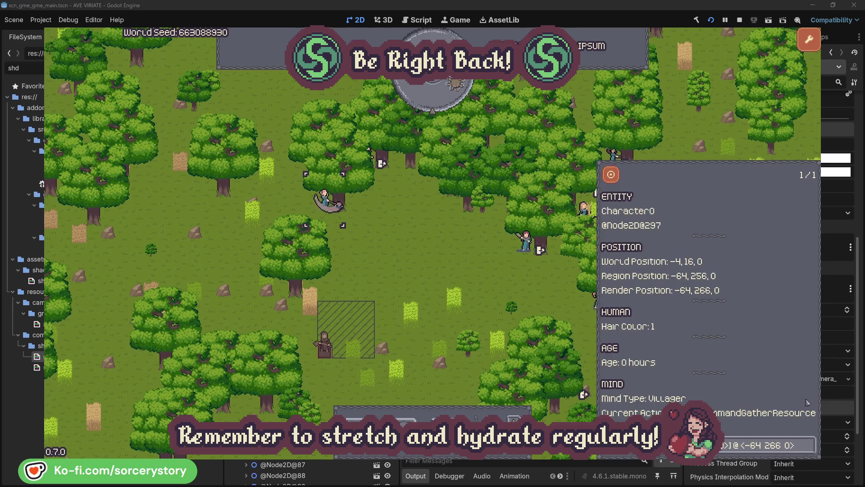
pyautogui.click(810, 445)
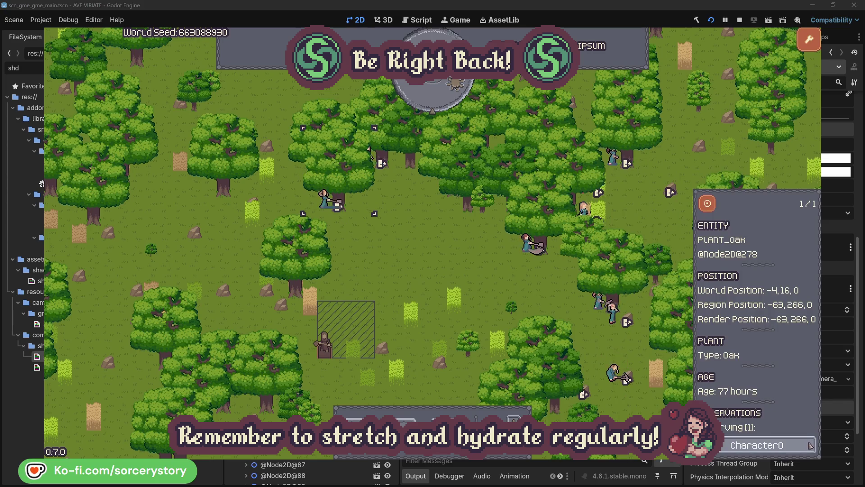
pyautogui.click(810, 445)
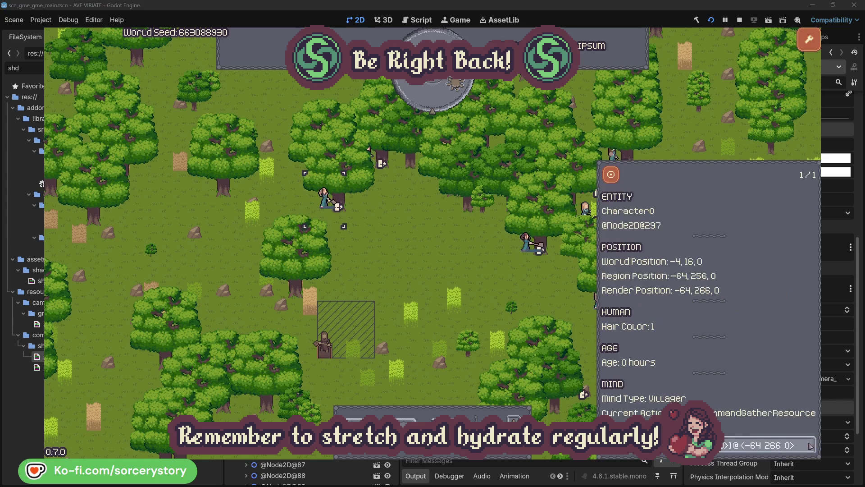
pyautogui.click(453, 271)
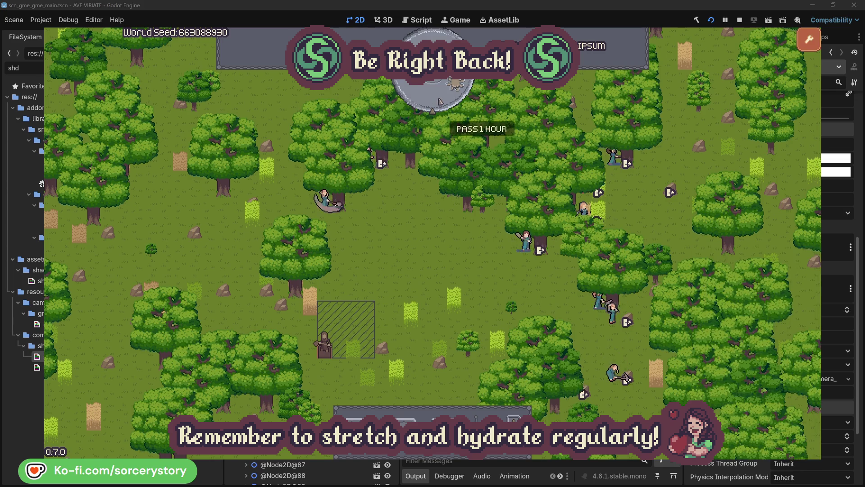
# Pass one hour and follow the wood pile through Character9 to the centred 2 Herb pile
pyautogui.click(440, 101)
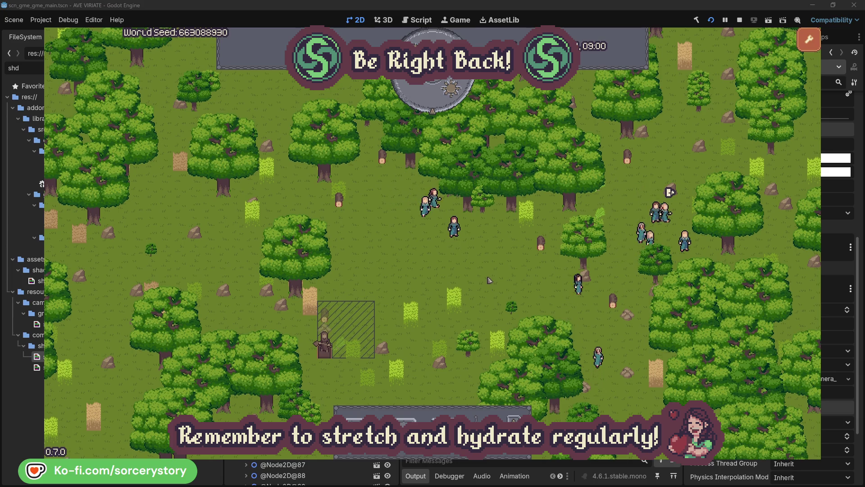
pyautogui.click(329, 316)
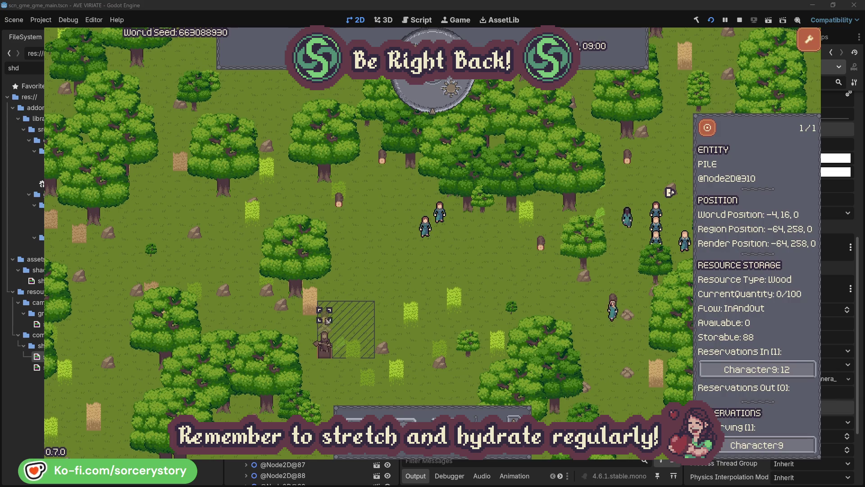
pyautogui.click(796, 372)
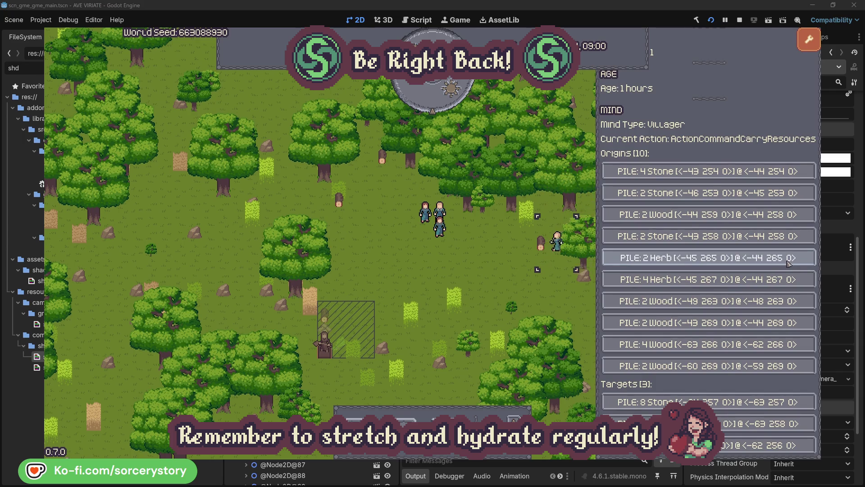
pyautogui.click(789, 264)
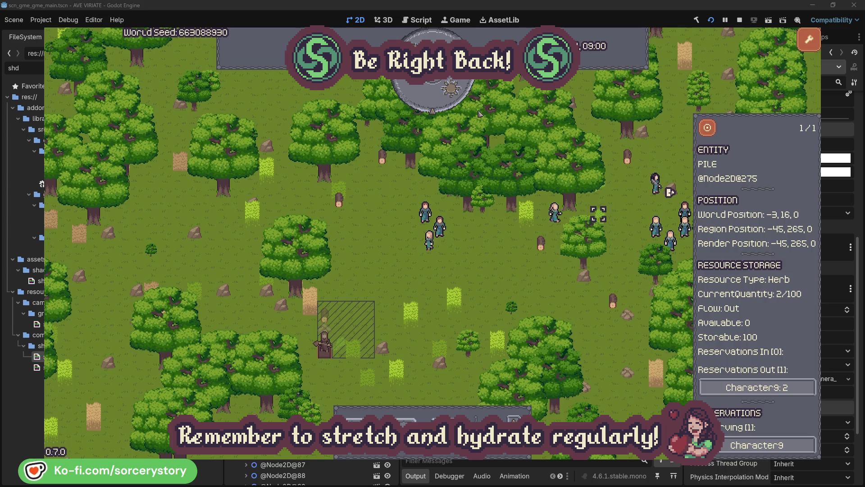
pyautogui.click(713, 131)
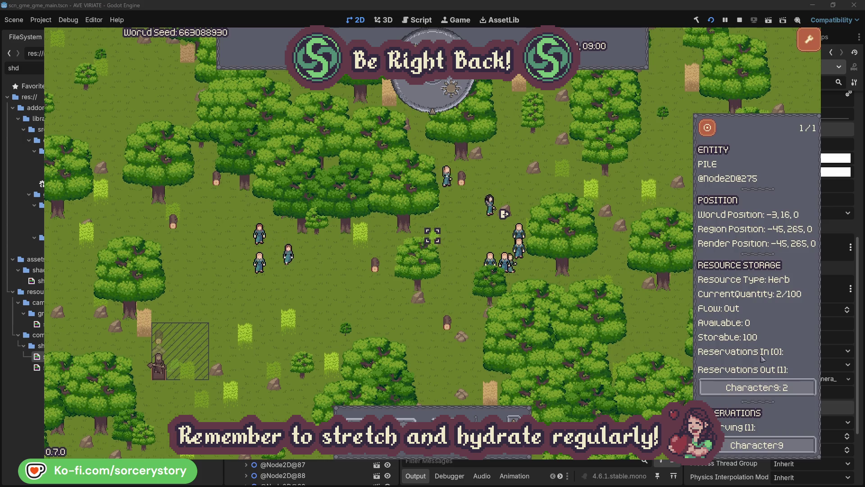
# Return through Character9 to the wood pile, centre on it, and dismiss it
pyautogui.click(757, 388)
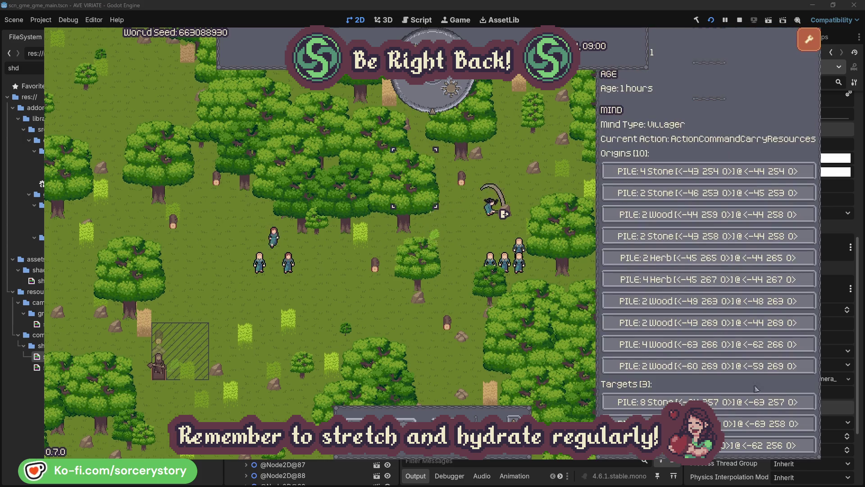
pyautogui.click(766, 424)
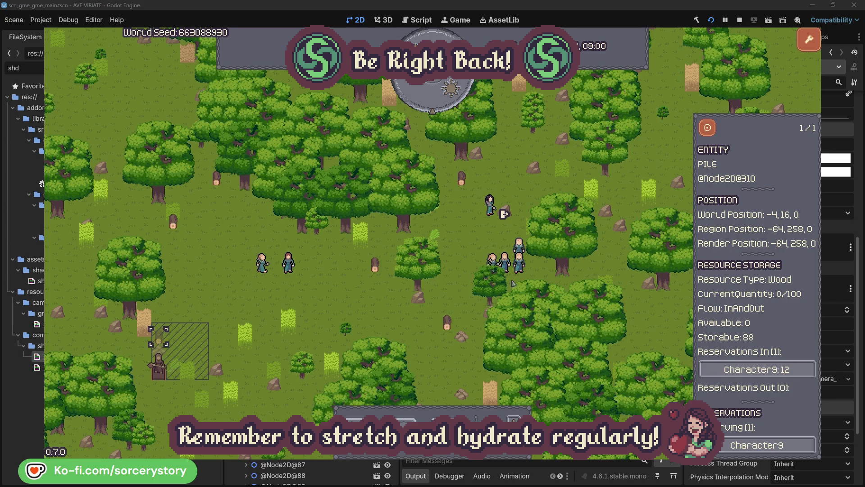
pyautogui.click(708, 130)
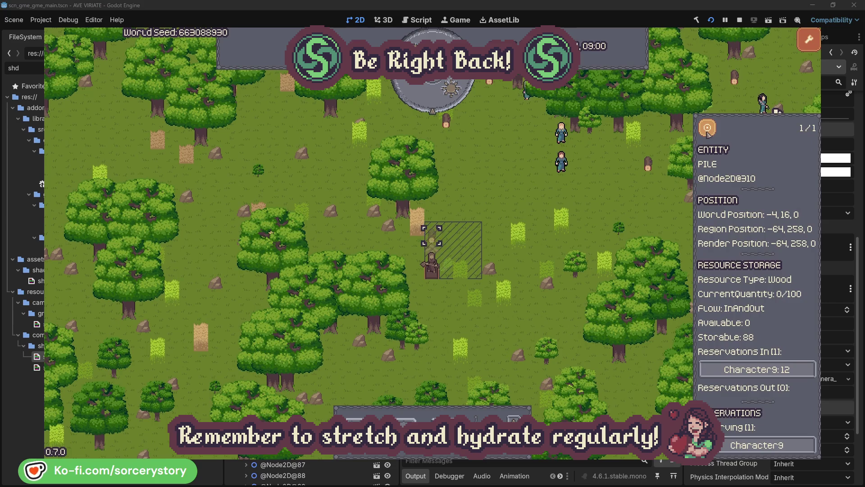
pyautogui.click(626, 201)
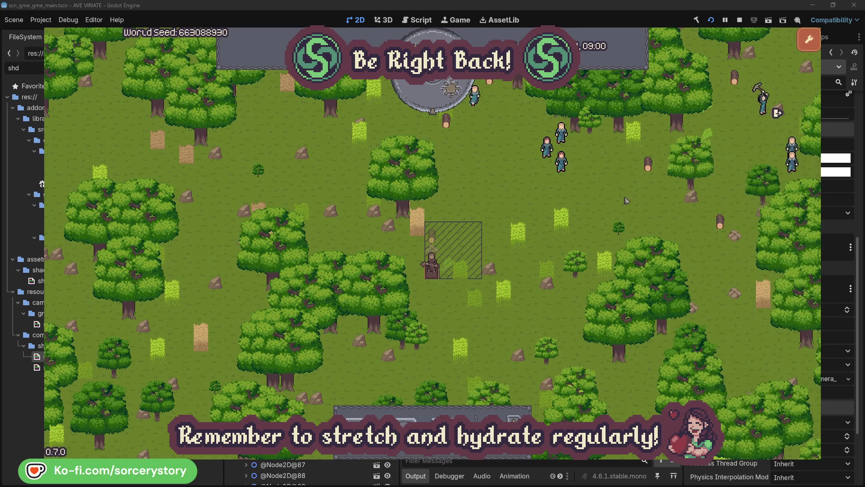
# Centre on villager Character2 and view the oak tree it is gathering from
pyautogui.click(561, 162)
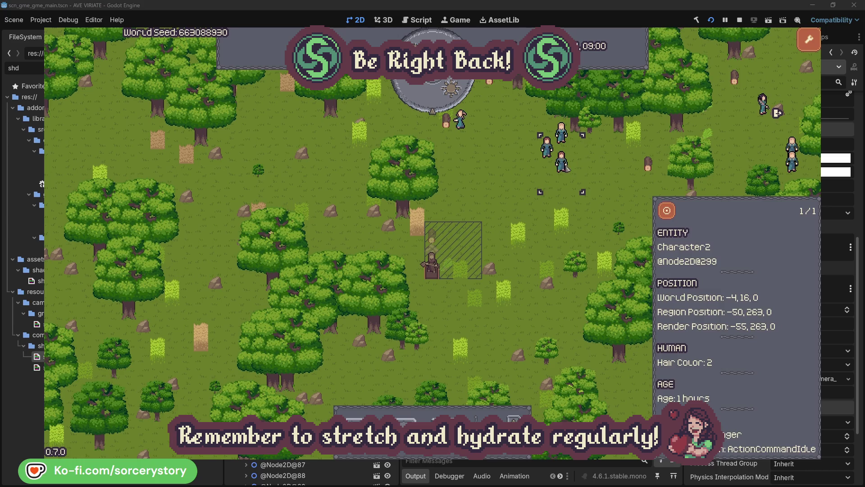
pyautogui.click(674, 211)
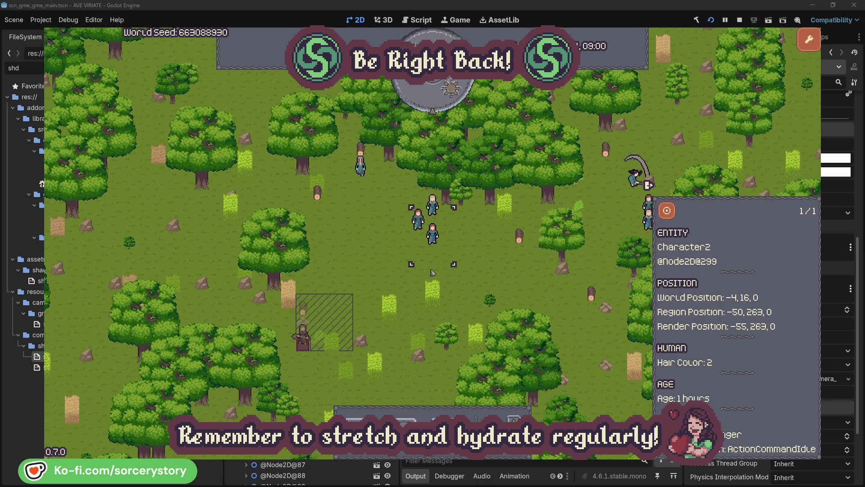
pyautogui.click(495, 261)
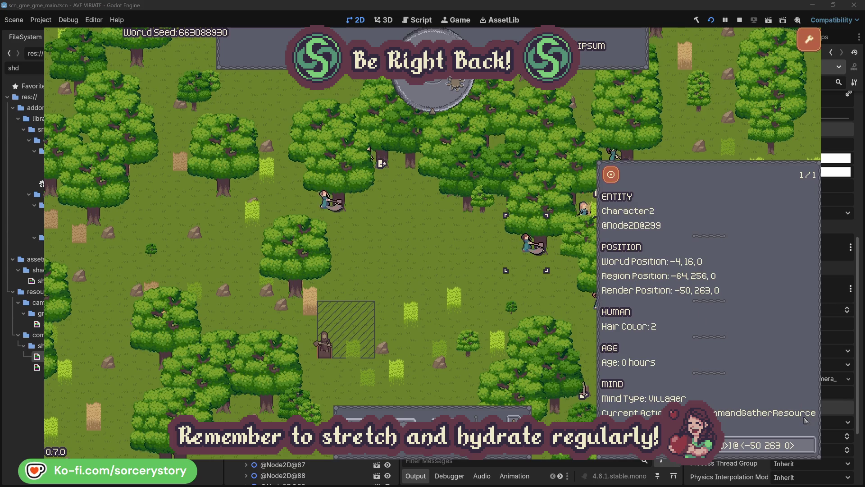
pyautogui.click(810, 450)
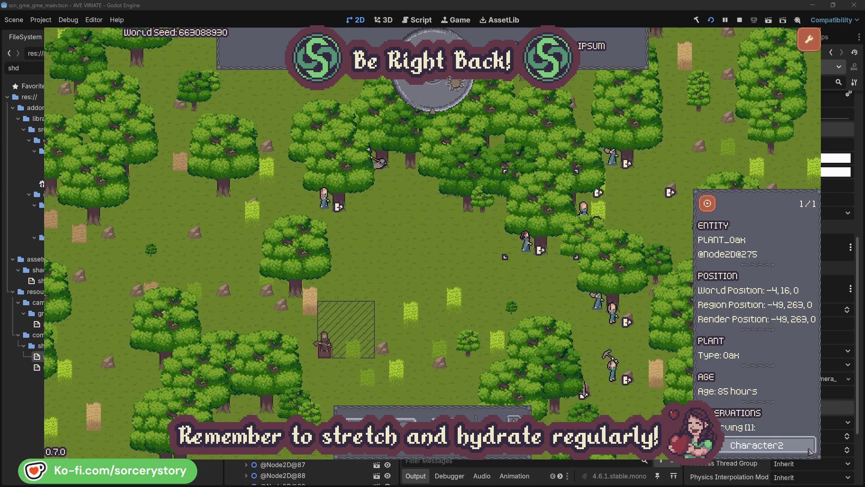
pyautogui.click(810, 450)
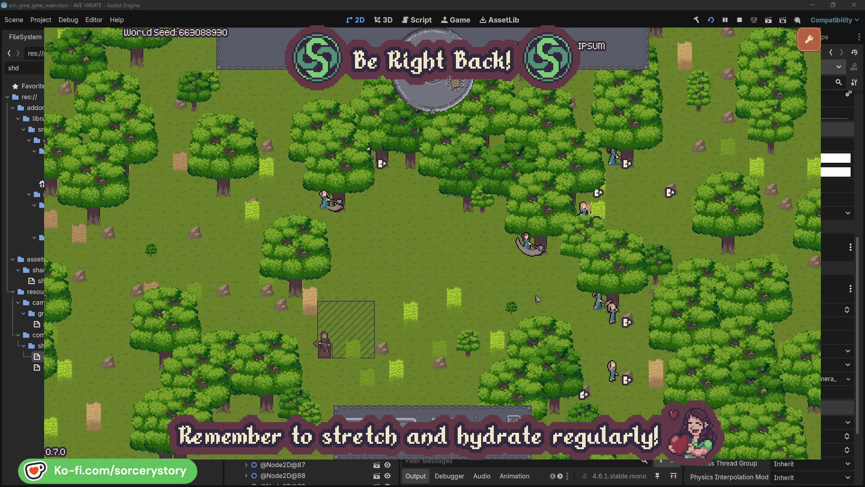
# View the oak tree Character0 targets, then dismiss Character0's details
pyautogui.click(335, 205)
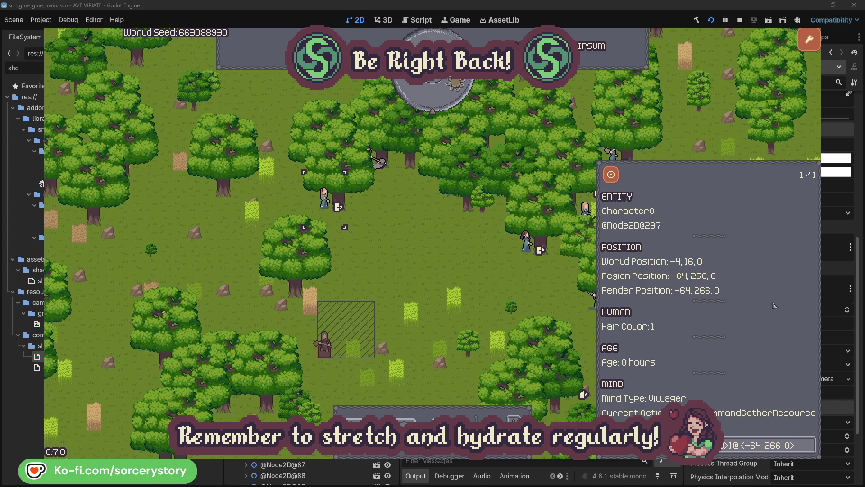
pyautogui.click(810, 444)
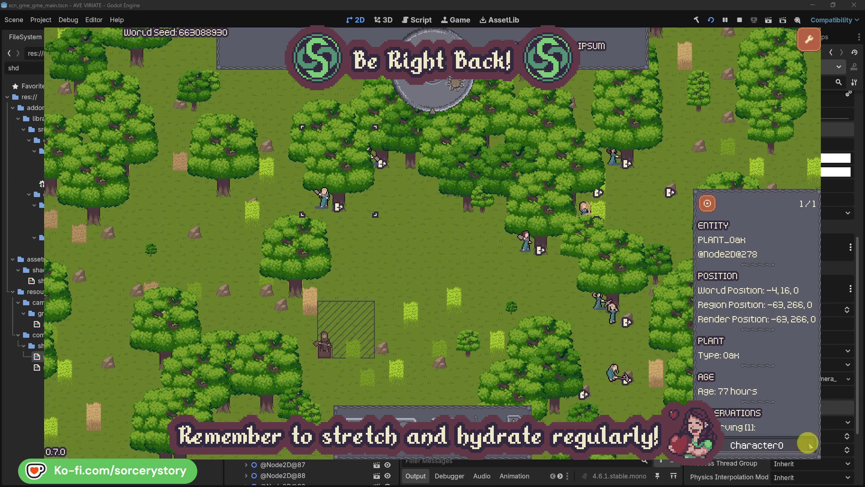
pyautogui.click(810, 445)
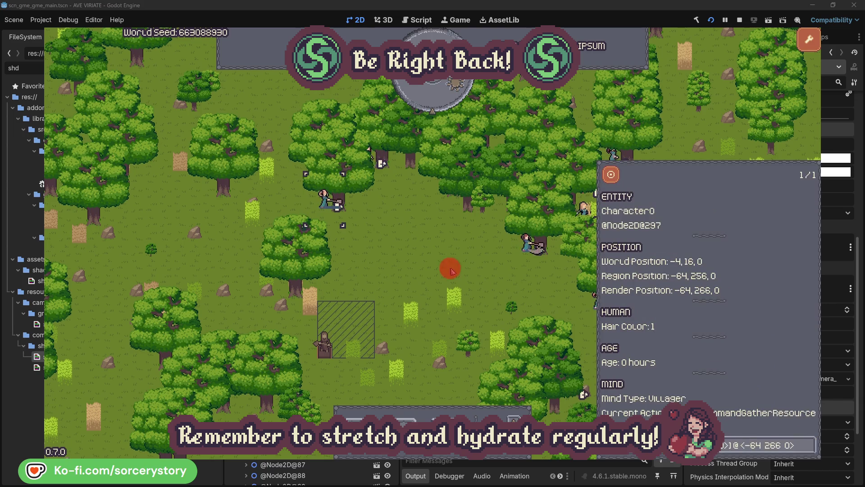
pyautogui.click(452, 270)
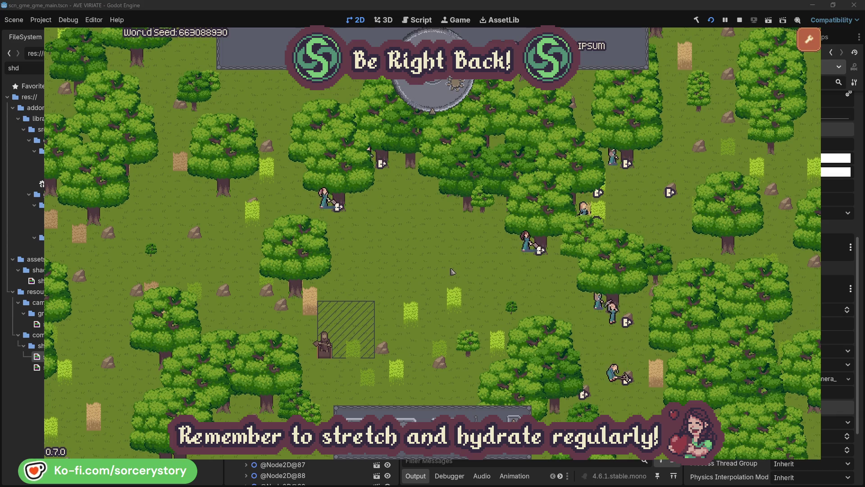
# Pass an hour, then follow Character9 from the wood pile to the Herb pile and back, centring each
pyautogui.click(440, 101)
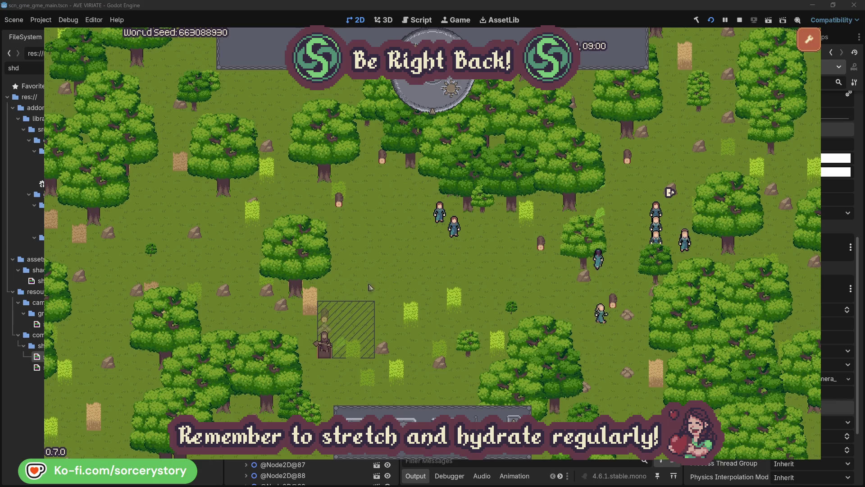
pyautogui.click(325, 315)
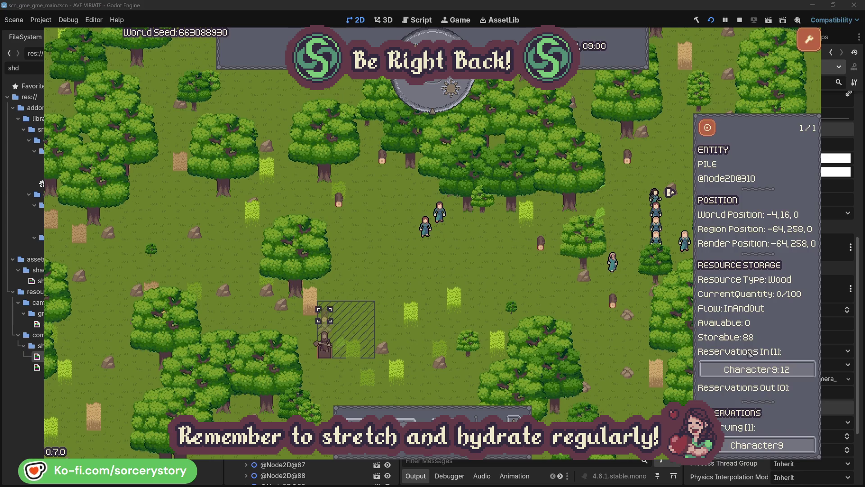
pyautogui.click(761, 369)
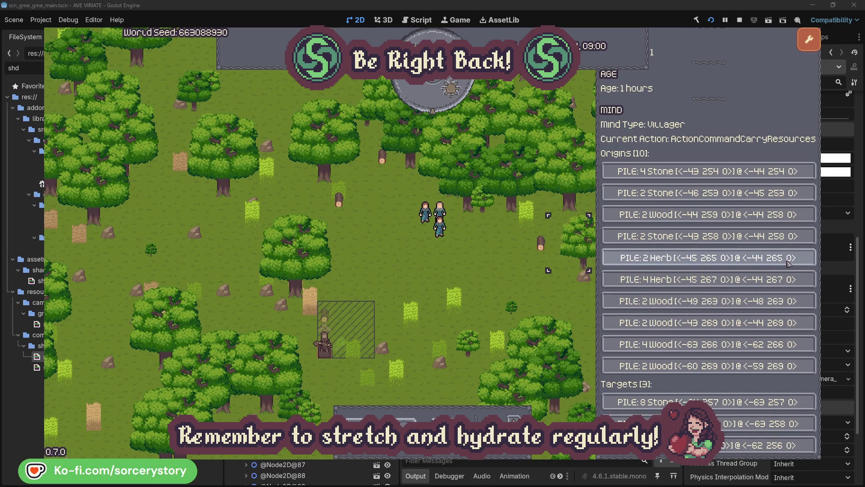
pyautogui.click(788, 261)
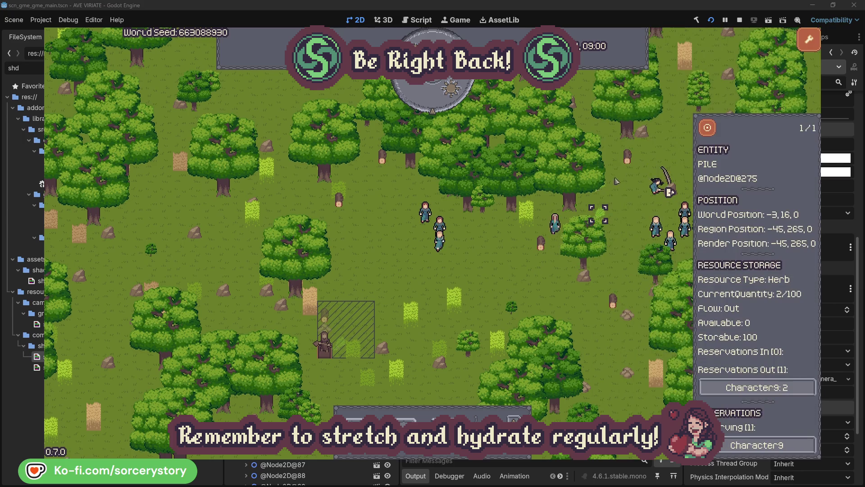
pyautogui.click(709, 129)
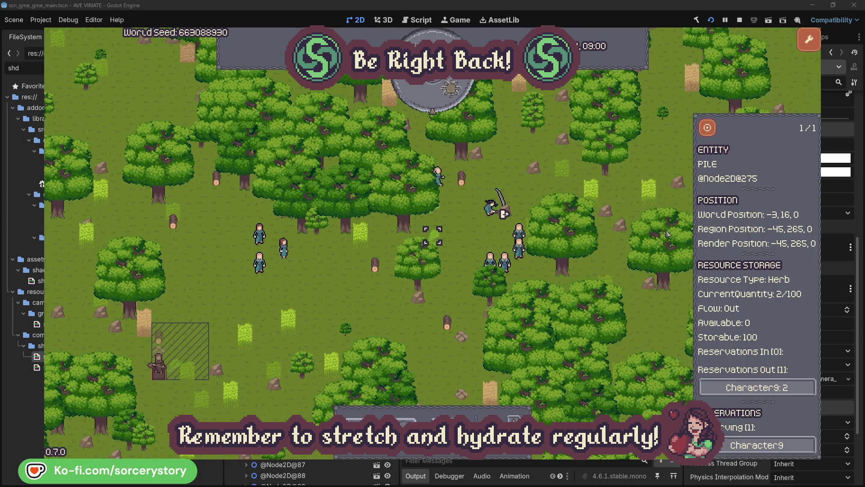
pyautogui.click(736, 384)
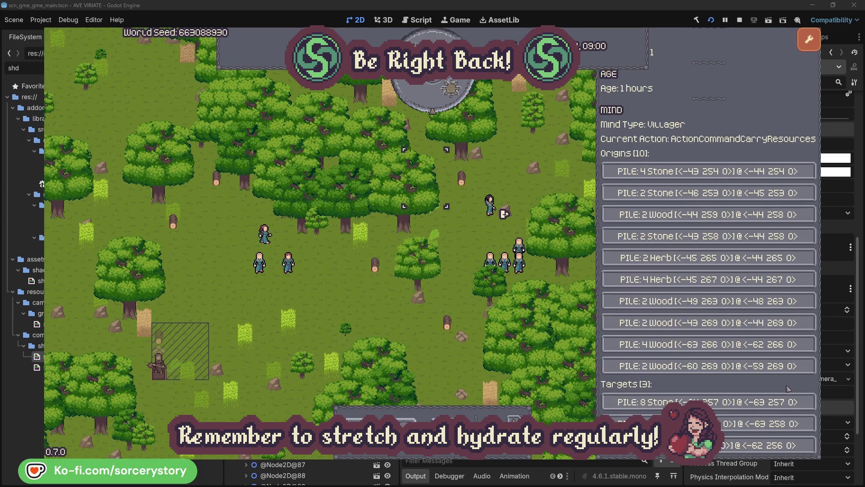
pyautogui.click(748, 424)
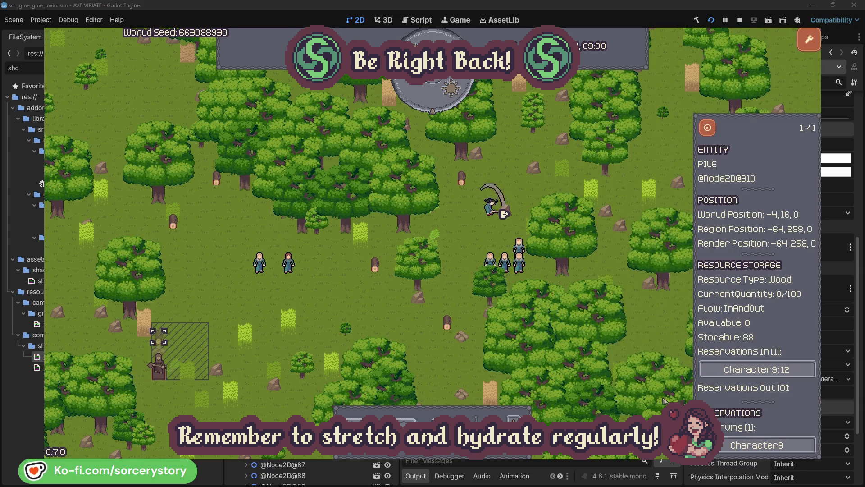
pyautogui.click(708, 128)
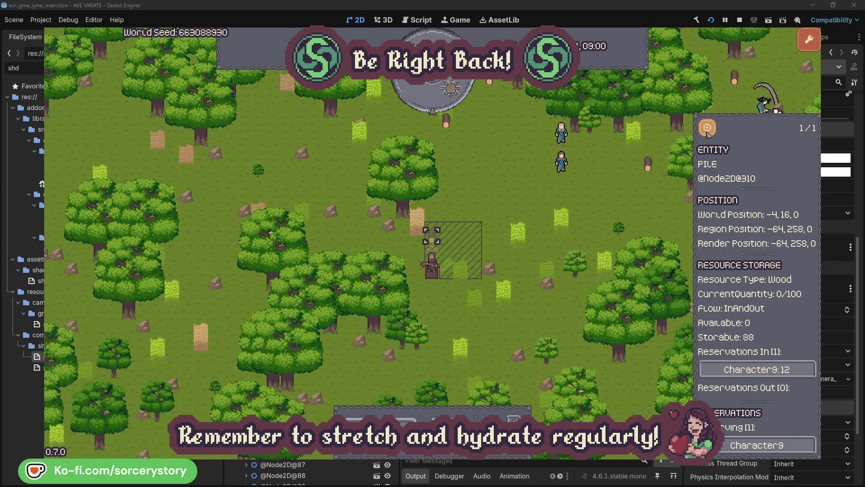
# Close the wood pile, centre on Character2, and check the oak tree it targets
pyautogui.click(626, 201)
pyautogui.click(575, 174)
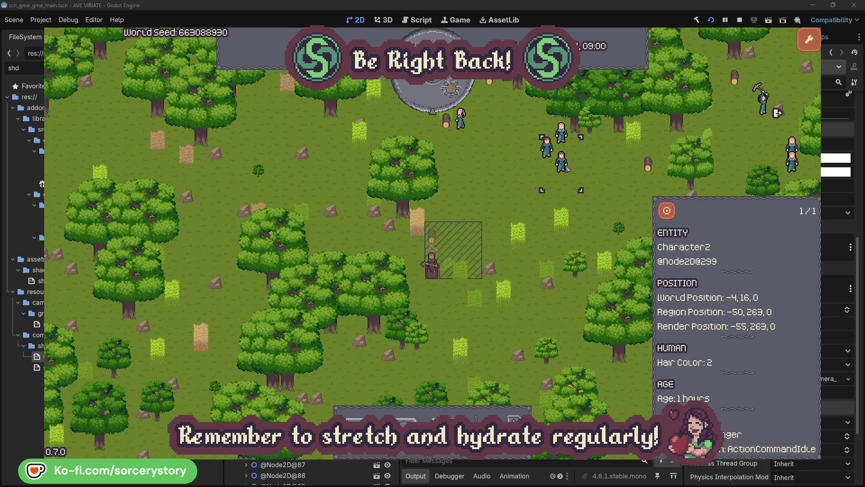
pyautogui.click(668, 211)
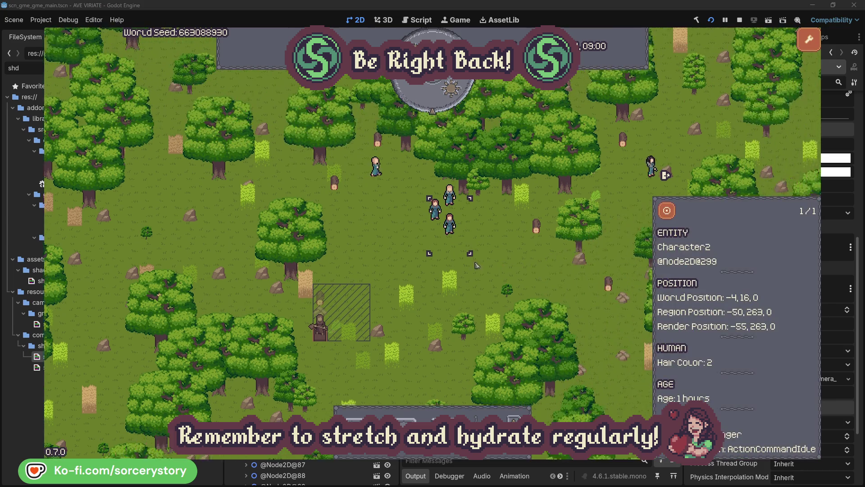
pyautogui.click(494, 259)
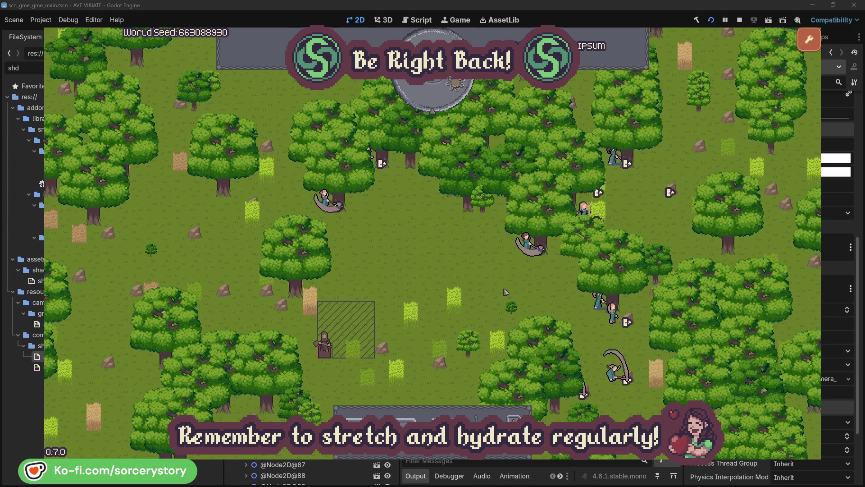
pyautogui.click(509, 269)
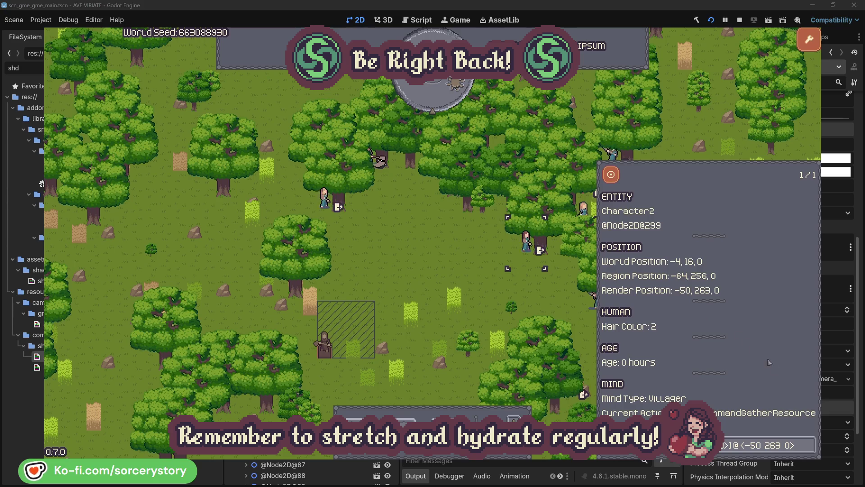
pyautogui.click(809, 445)
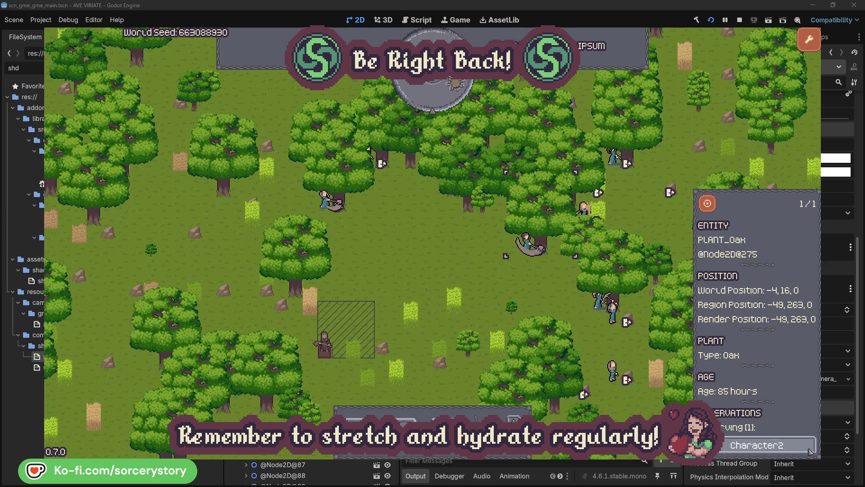
pyautogui.click(811, 451)
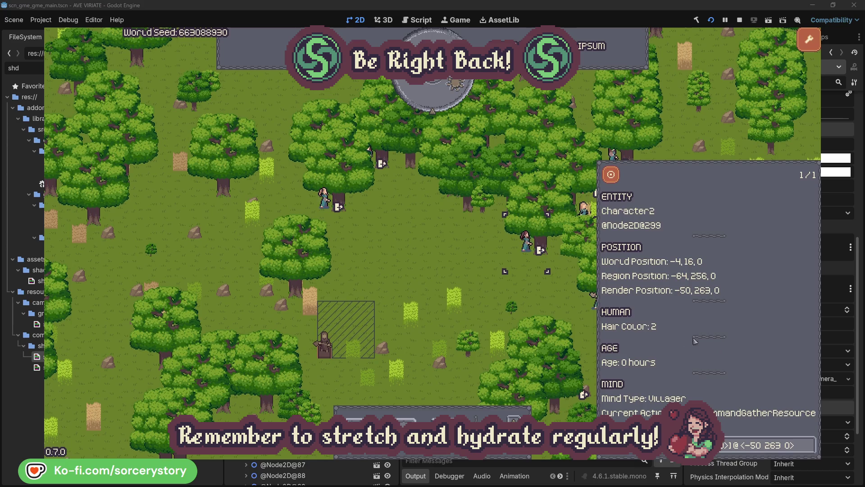
pyautogui.click(540, 300)
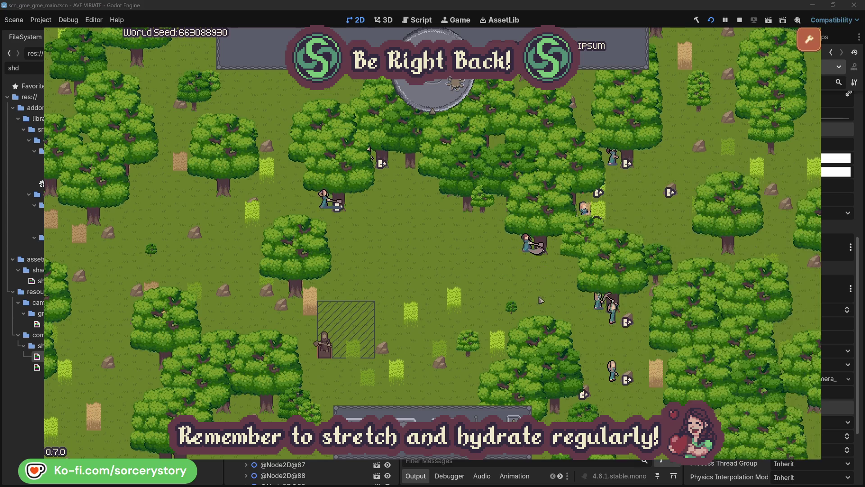
# Review Character0's target oak tree, close its panel, and pass one hour
pyautogui.click(326, 206)
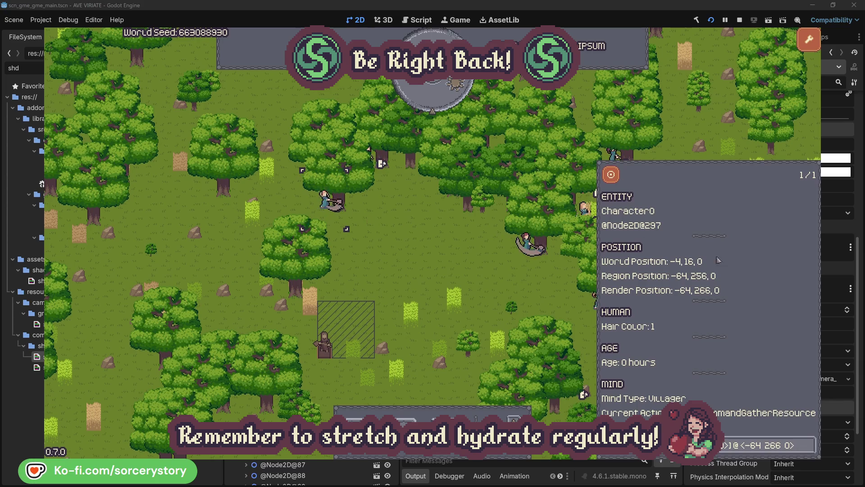
pyautogui.click(810, 441)
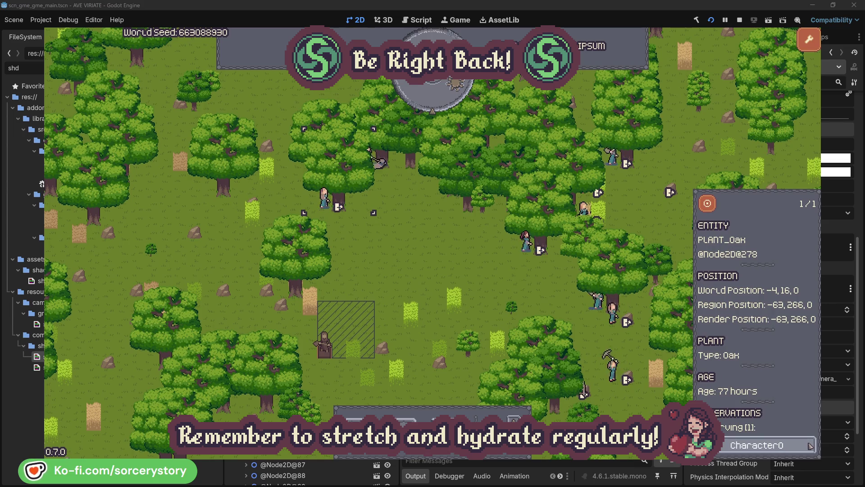
pyautogui.click(809, 445)
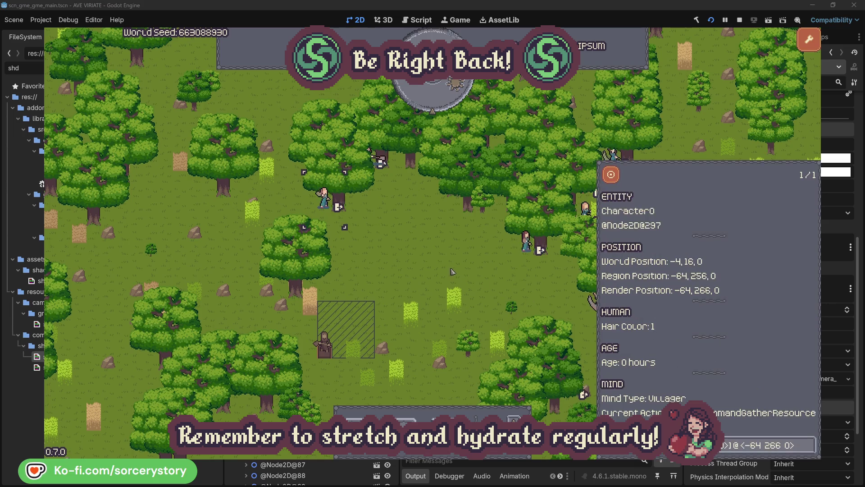
pyautogui.press('Escape')
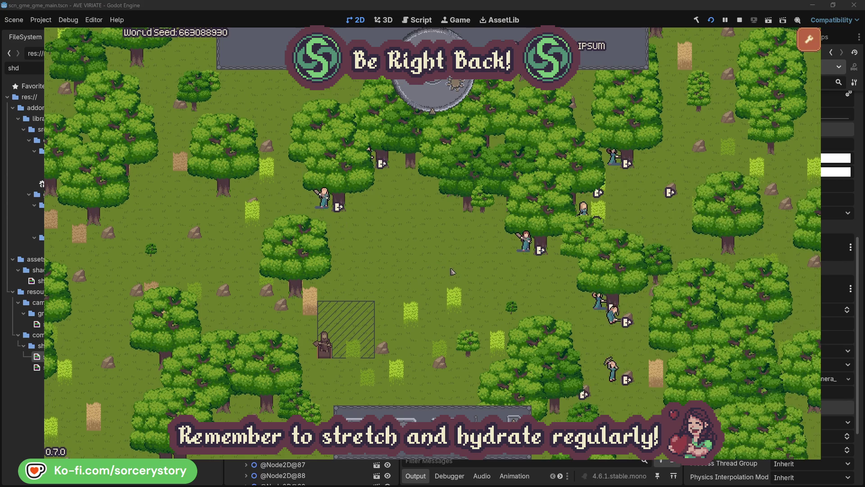
pyautogui.click(440, 102)
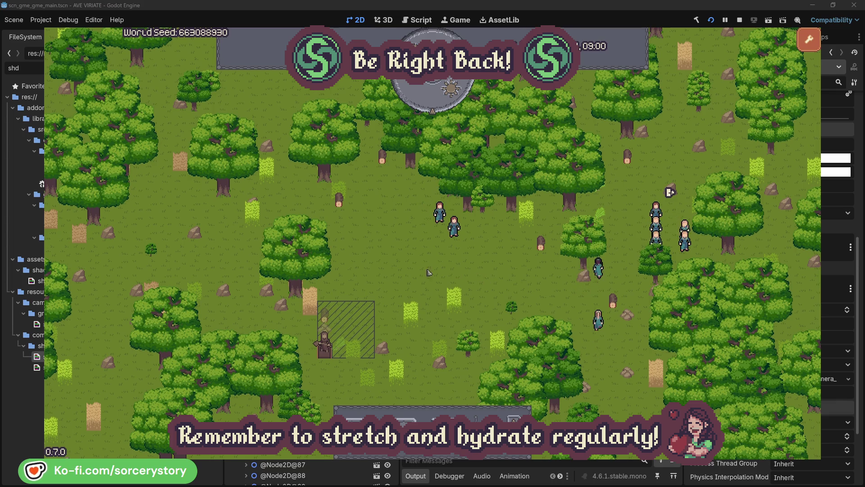
# Follow Character9 from the wood pile to the 2 Herb pile and back, centring on each
pyautogui.click(324, 314)
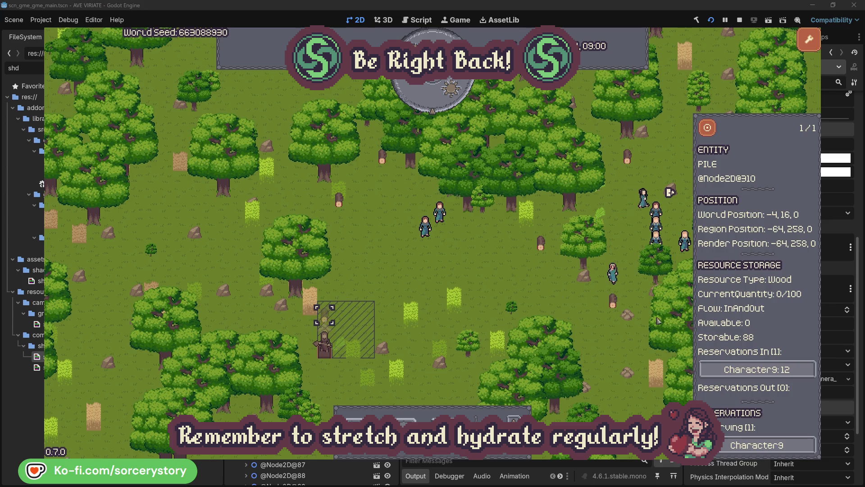
pyautogui.click(796, 370)
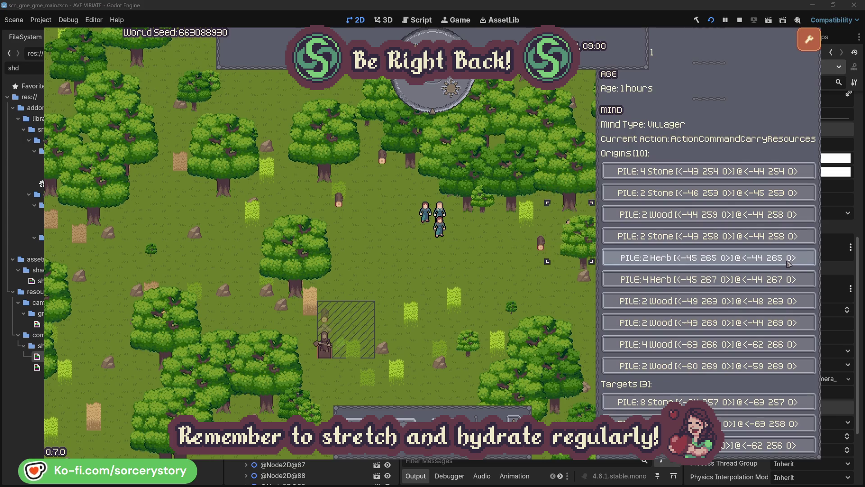
pyautogui.click(788, 261)
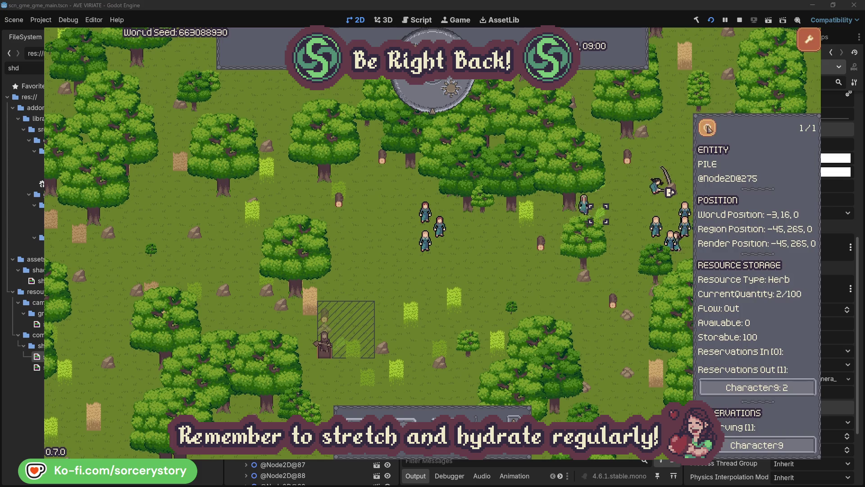
pyautogui.click(713, 131)
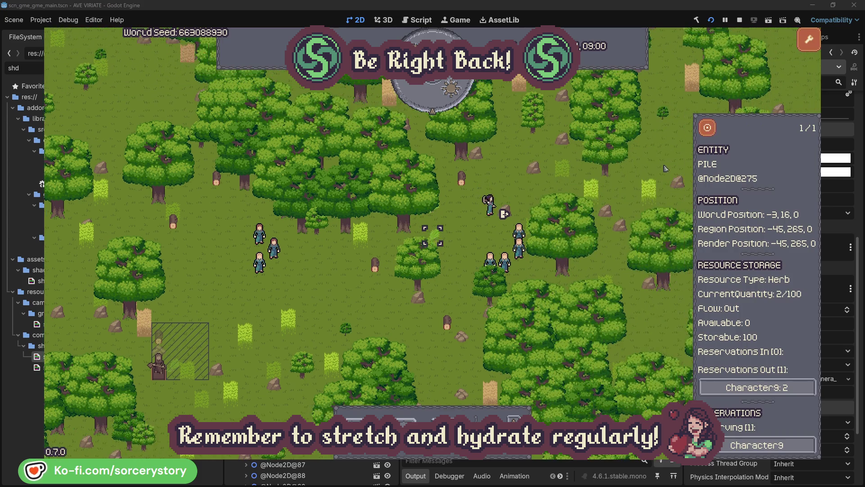
pyautogui.click(781, 387)
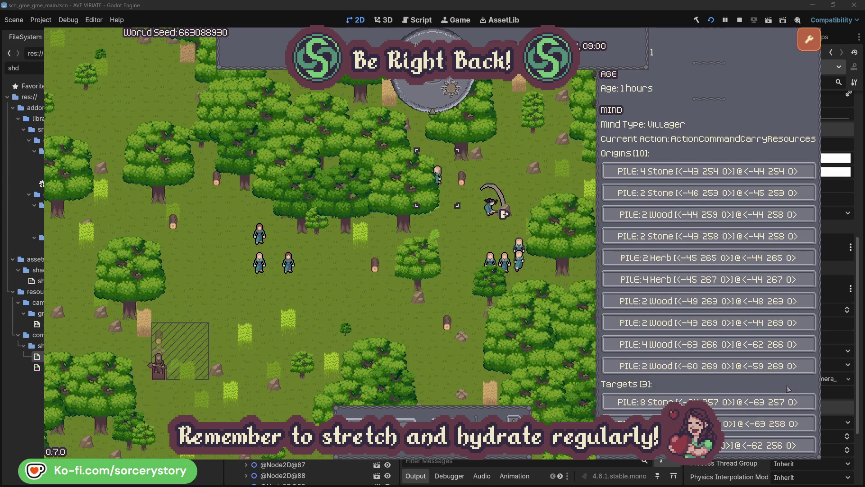
pyautogui.click(761, 424)
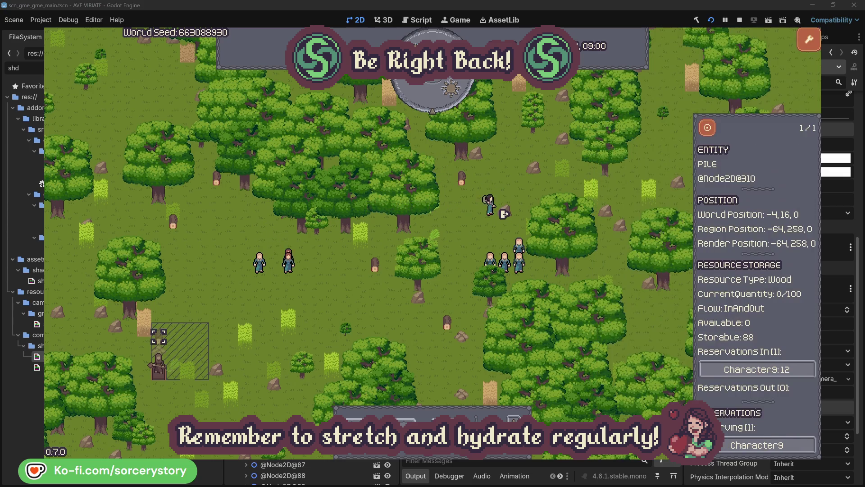
pyautogui.click(708, 130)
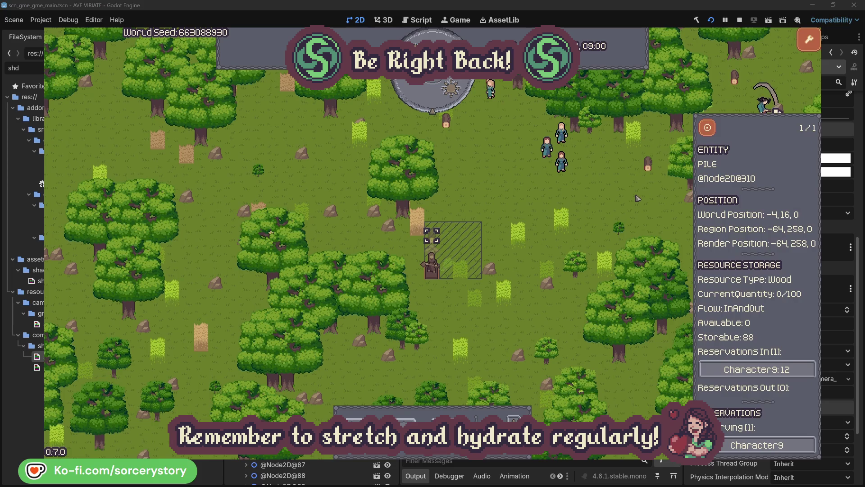
# Close the wood pile details and check which oak tree Character2 is targeting
pyautogui.click(627, 201)
pyautogui.click(561, 160)
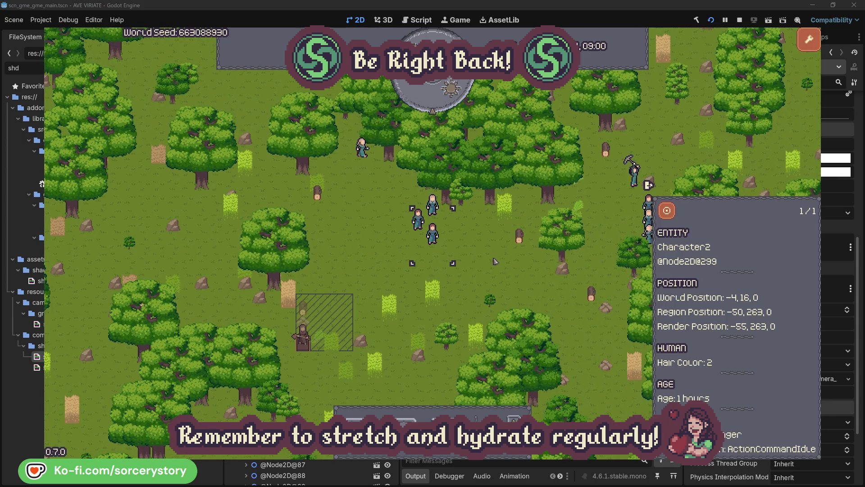
pyautogui.click(450, 260)
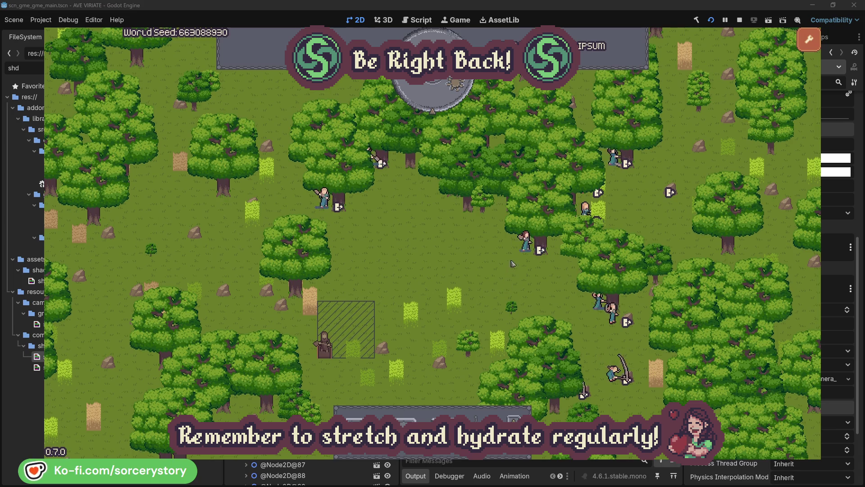
pyautogui.click(526, 242)
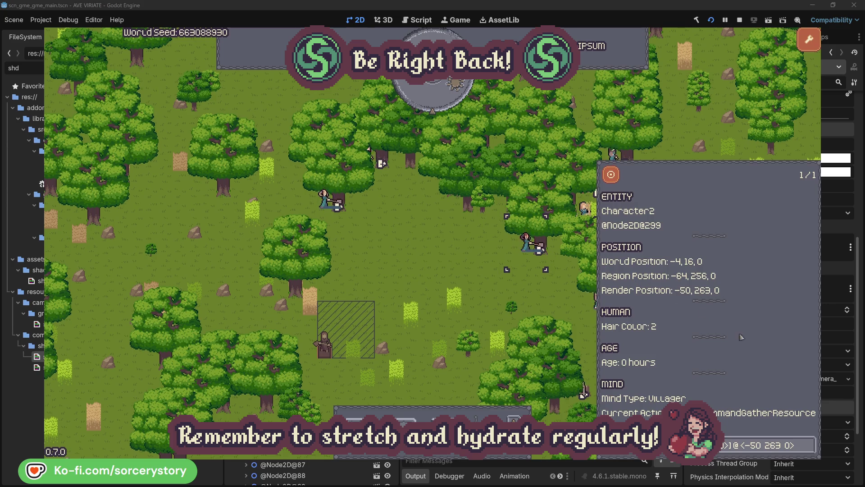
pyautogui.click(812, 451)
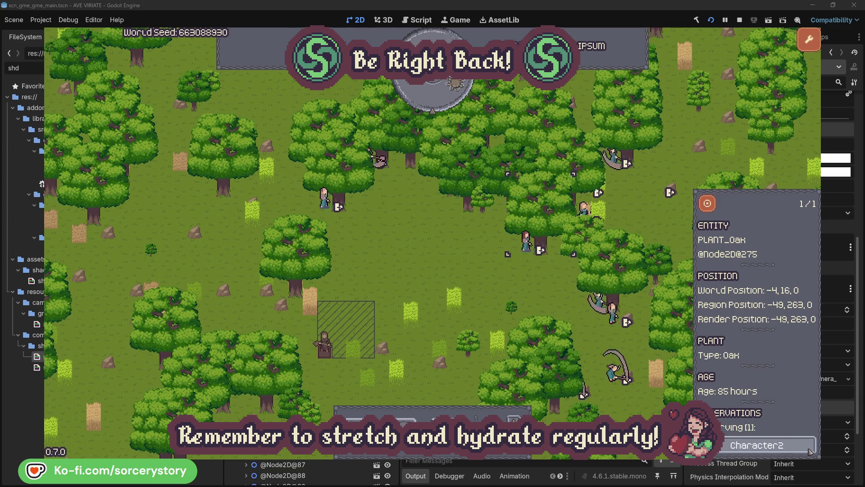
pyautogui.click(809, 450)
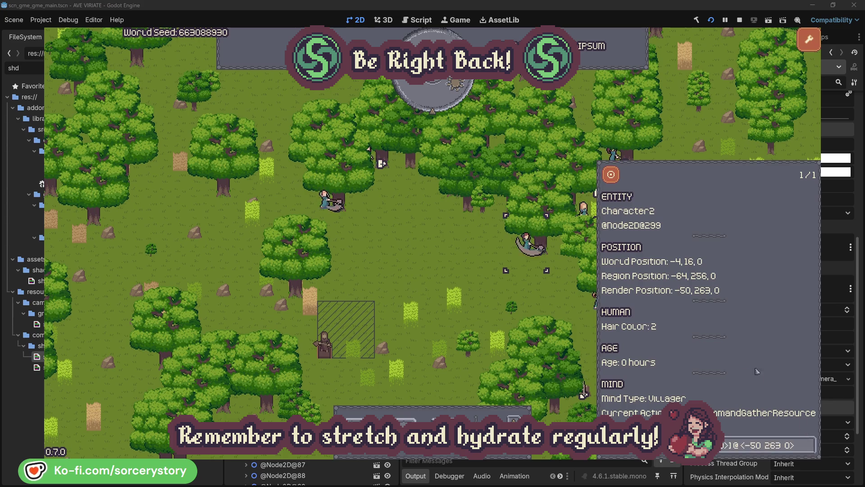
pyautogui.click(541, 299)
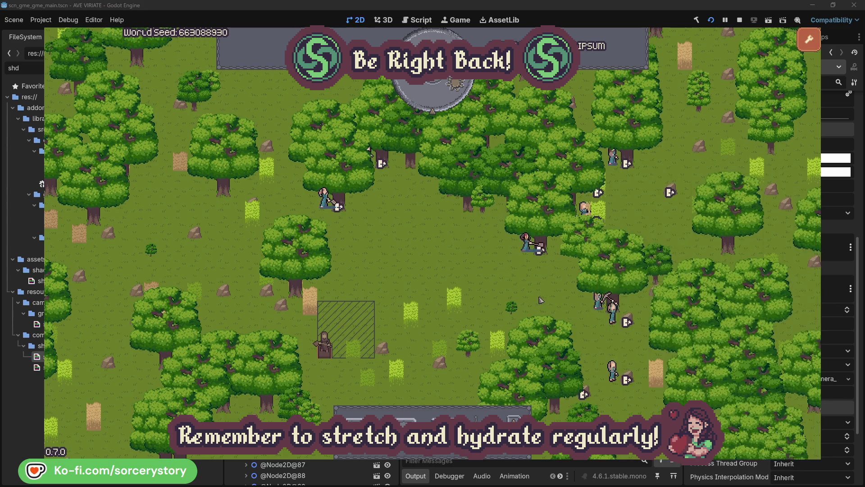
# Check Character0's target oak tree, close its panel, and pass one hour
pyautogui.click(324, 198)
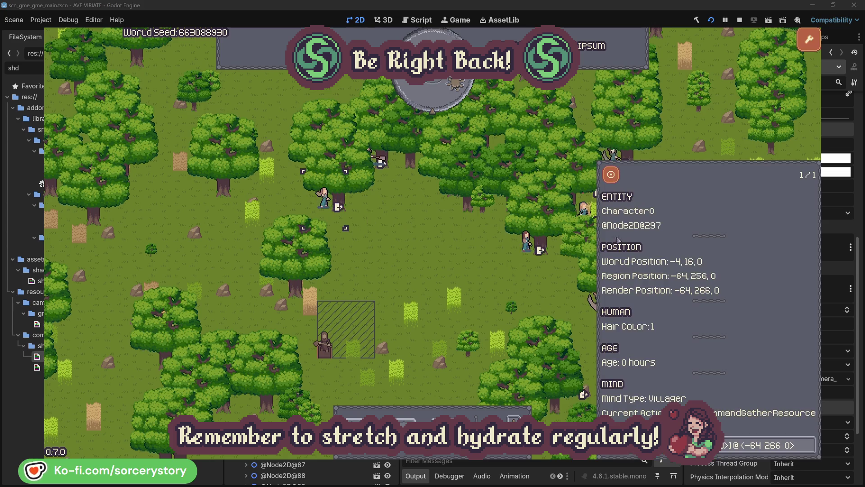
pyautogui.click(810, 445)
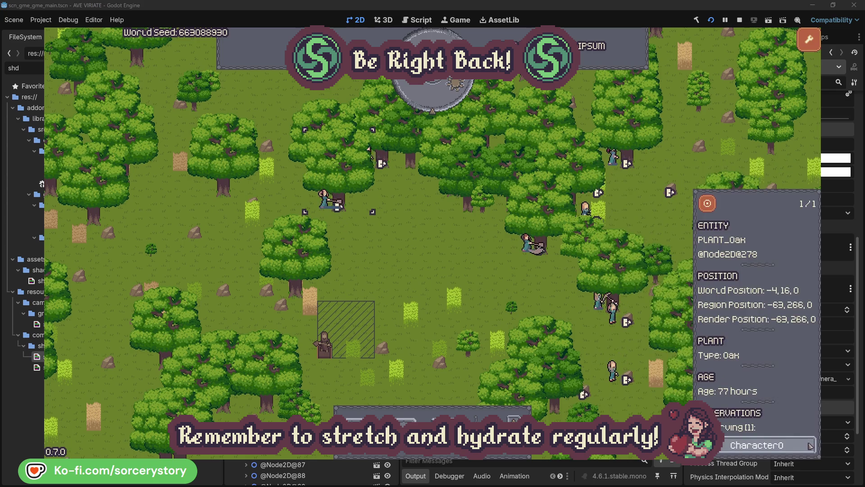
pyautogui.click(810, 445)
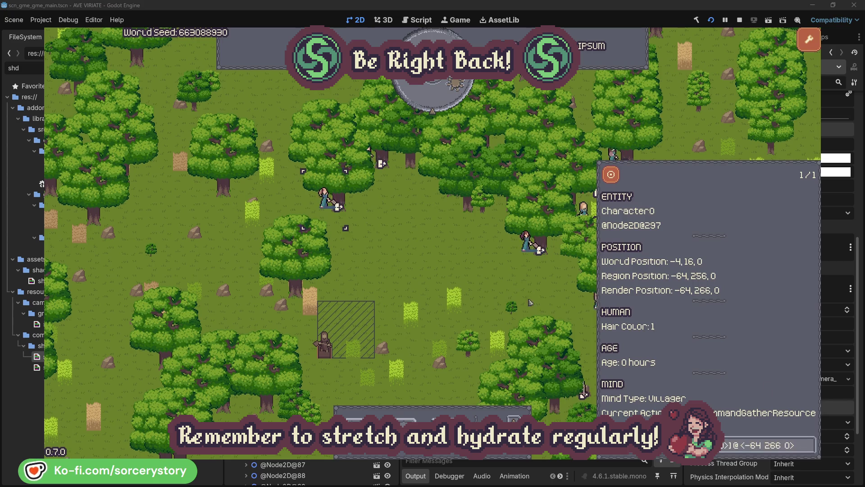
pyautogui.click(452, 272)
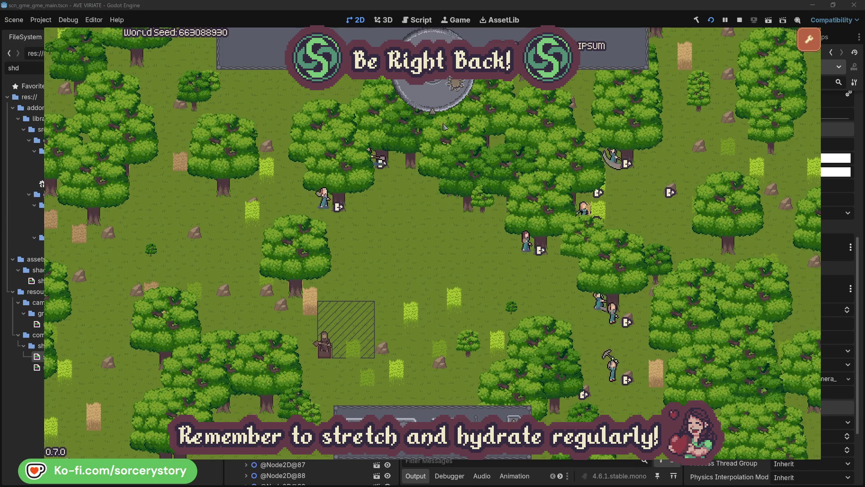
pyautogui.click(441, 102)
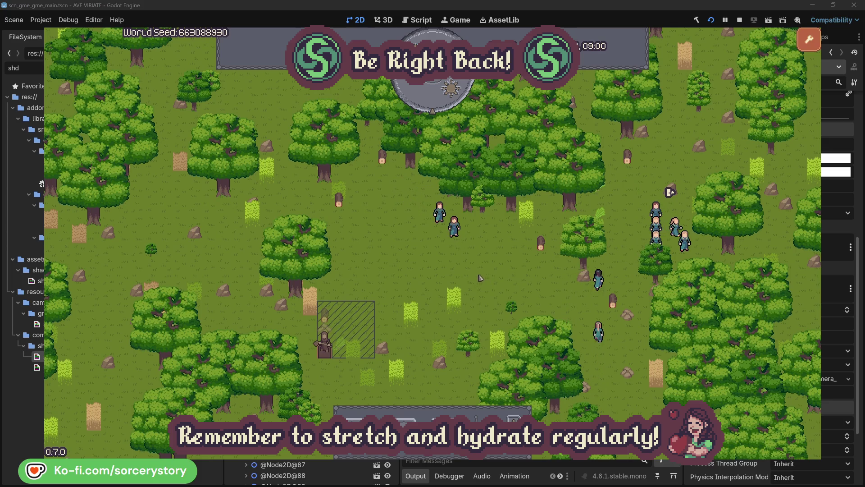
# Trace the wood pile through reserving villager Character9 to the centred 2 Herb pile
pyautogui.click(328, 320)
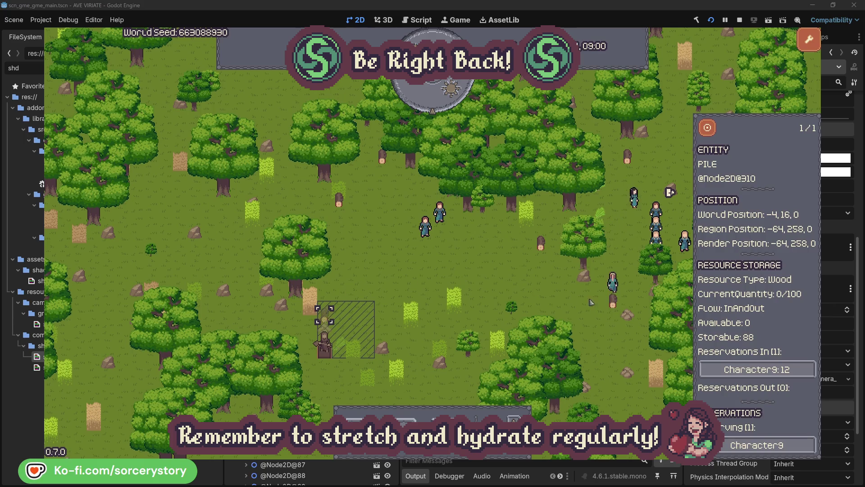
pyautogui.click(796, 373)
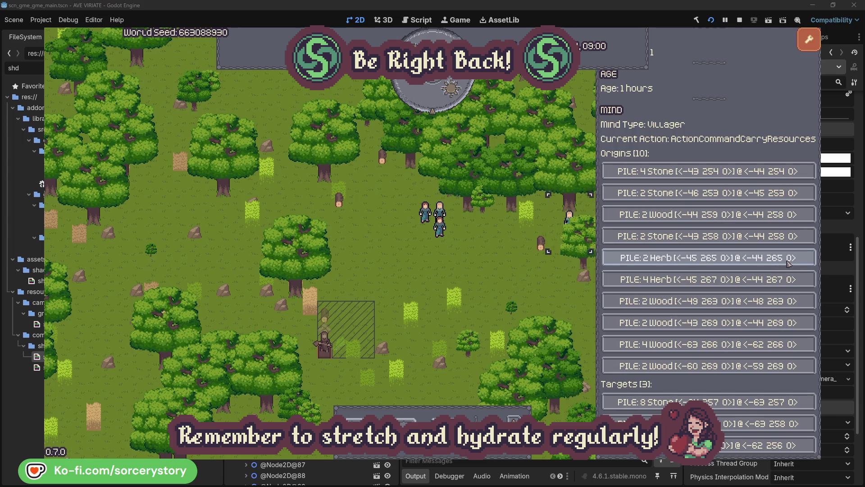
pyautogui.click(789, 261)
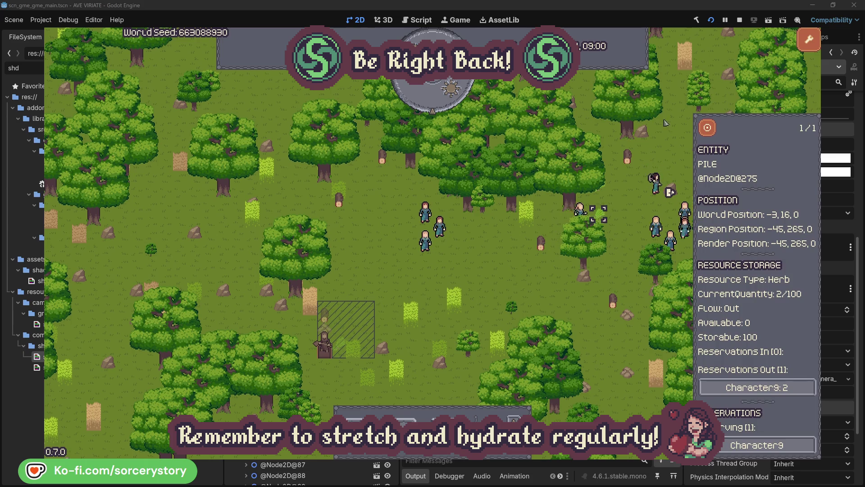
pyautogui.click(713, 132)
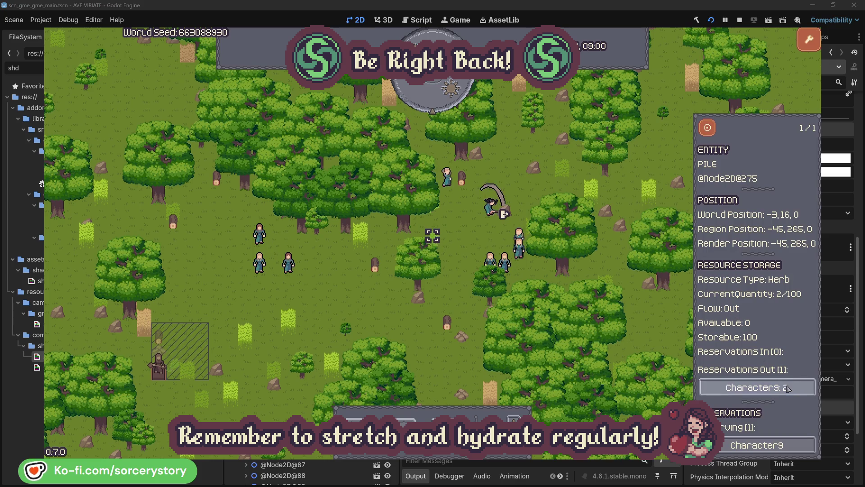
# Go back through Character9 to its target wood pile, centre it, and close
pyautogui.click(773, 388)
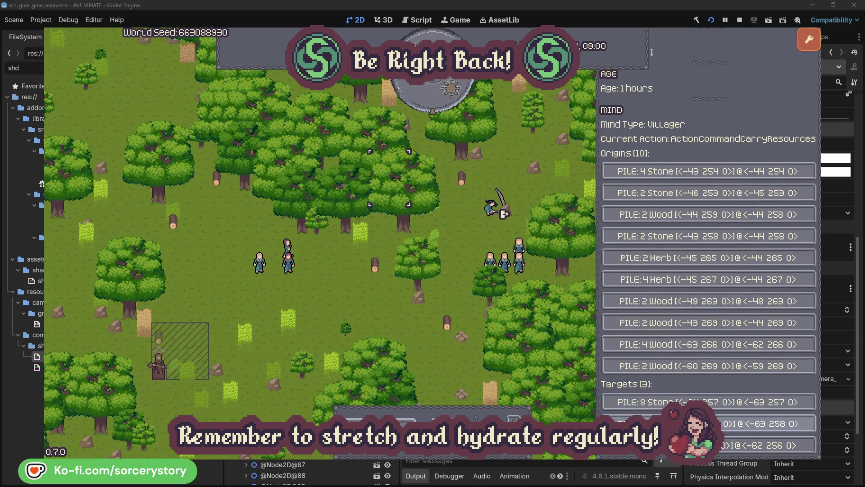
pyautogui.click(766, 424)
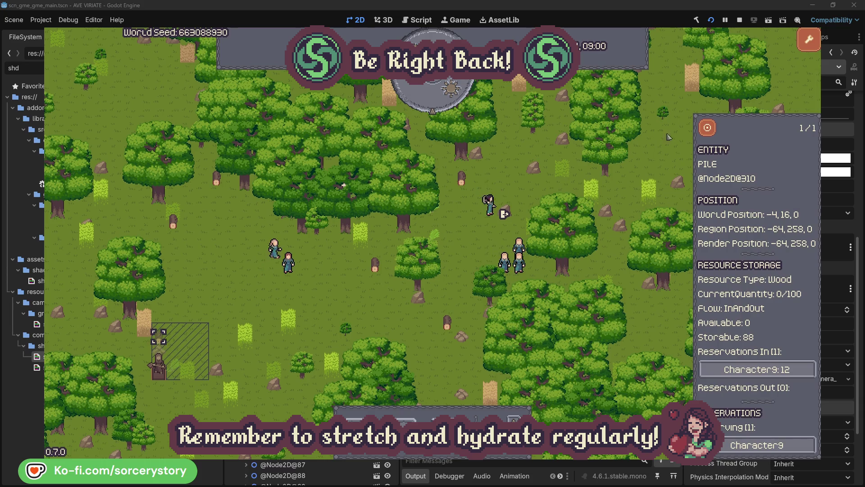
pyautogui.click(707, 130)
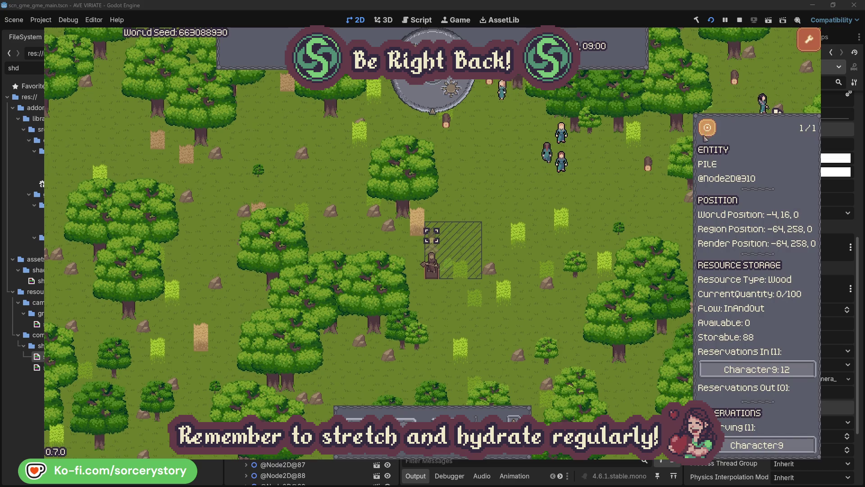
pyautogui.click(631, 199)
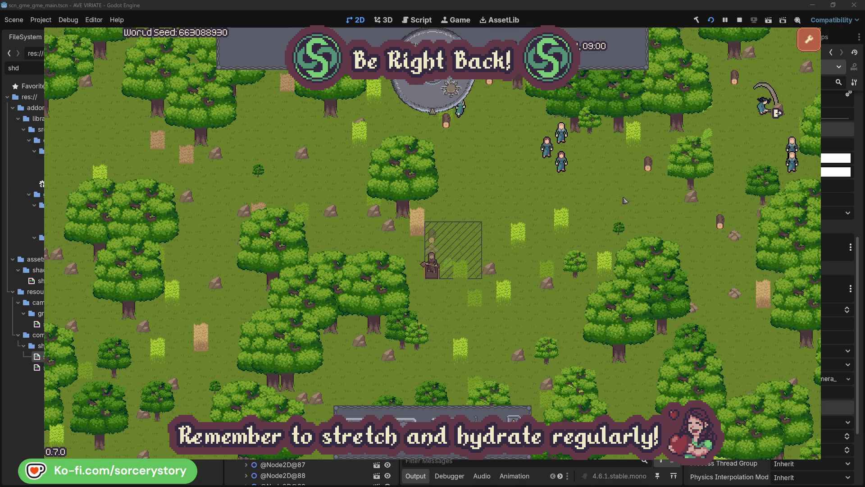
# Inspect villager Character2 in the group, centre on the group, then close
pyautogui.click(649, 201)
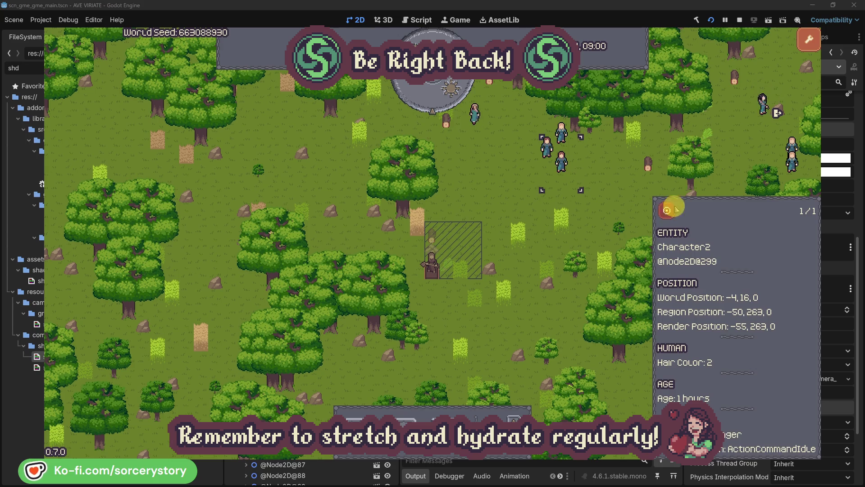
pyautogui.click(667, 211)
pyautogui.click(494, 261)
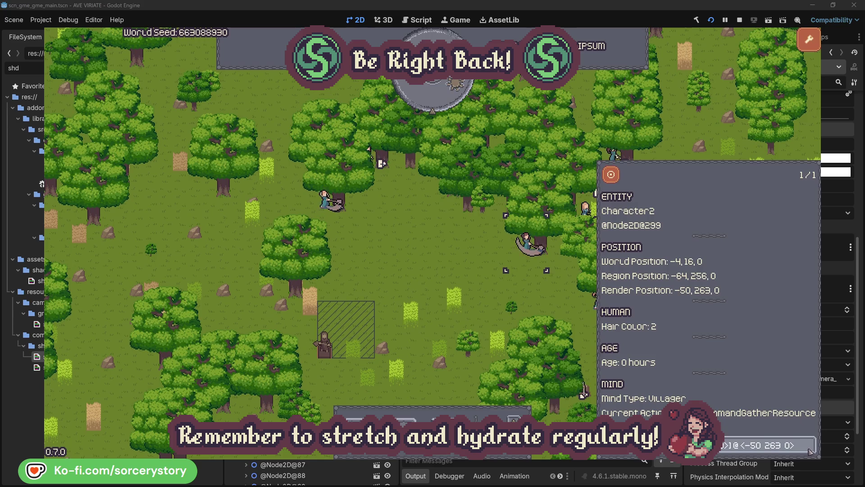
# View the oak tree Character2 is working on, then close Character2's information
pyautogui.click(793, 446)
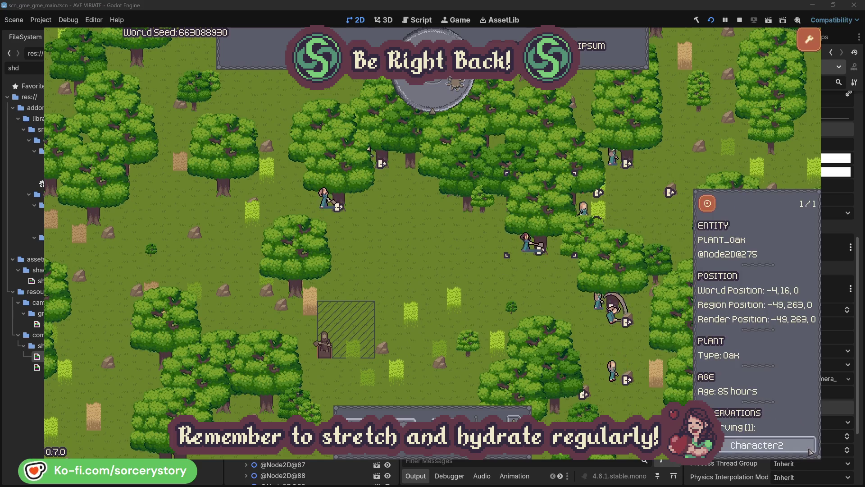
pyautogui.click(809, 450)
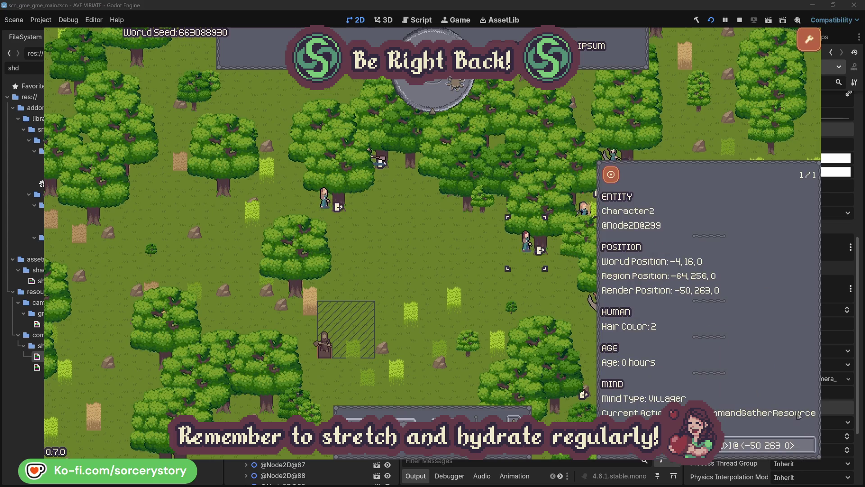
pyautogui.click(541, 300)
# Compare Character0 with its target oak tree, dismiss it, and pass one hour
pyautogui.click(324, 200)
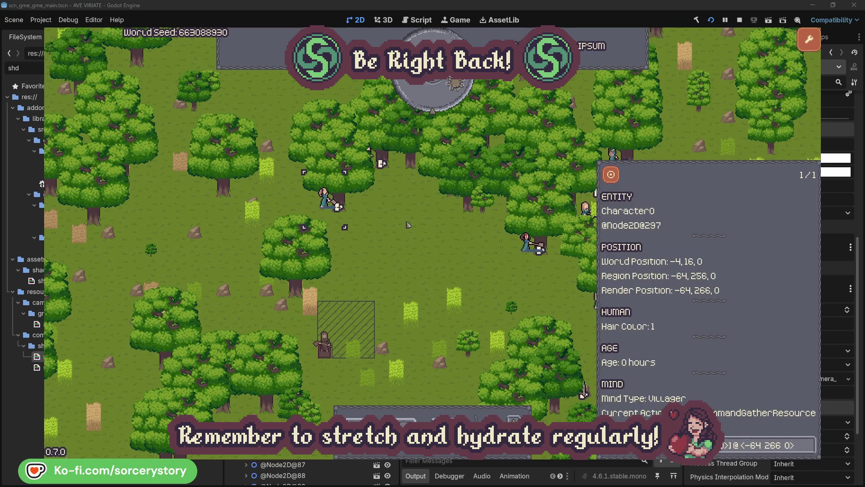
pyautogui.click(809, 445)
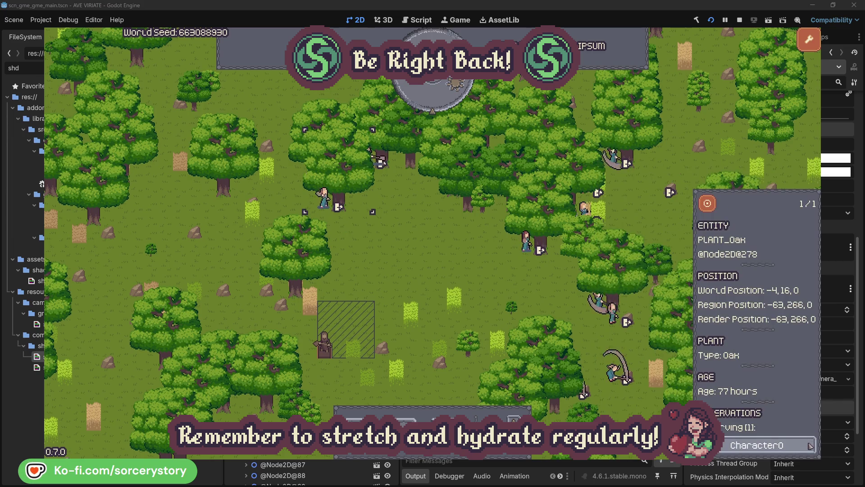
pyautogui.click(809, 444)
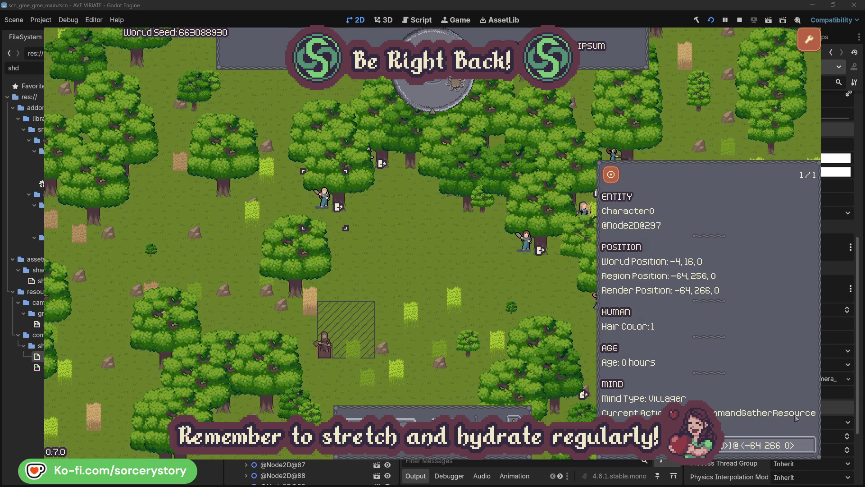
pyautogui.press('Escape')
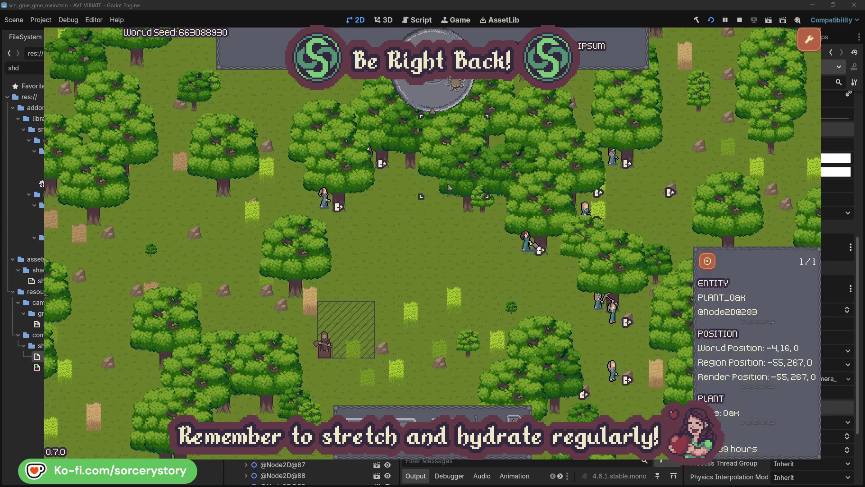
pyautogui.click(439, 101)
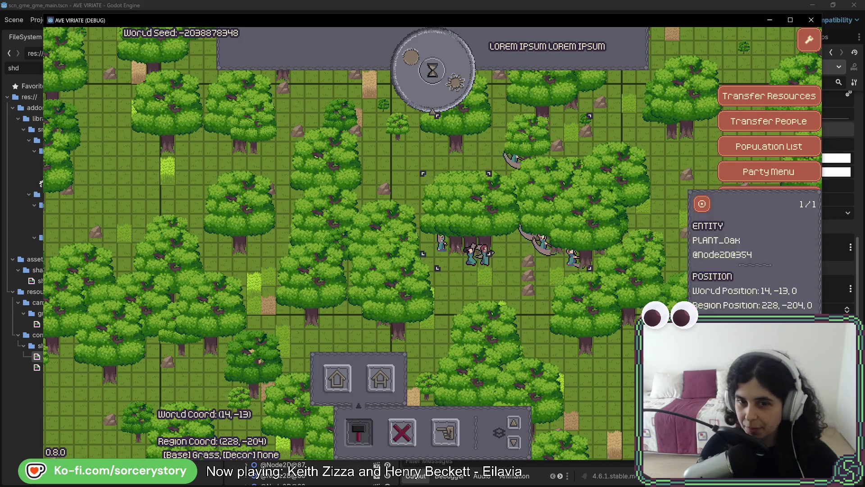
# Pan across the grid-lined forest with W and D, then start placing a house
pyautogui.press('w')
pyautogui.press('d')
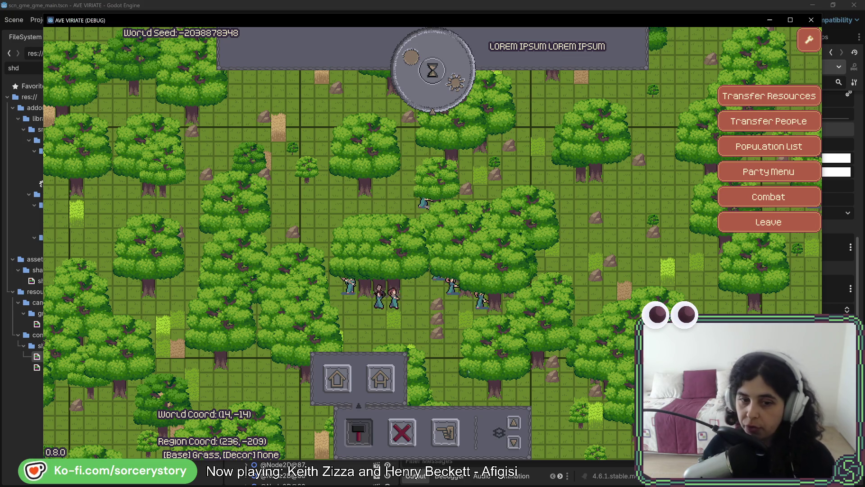
pyautogui.click(380, 378)
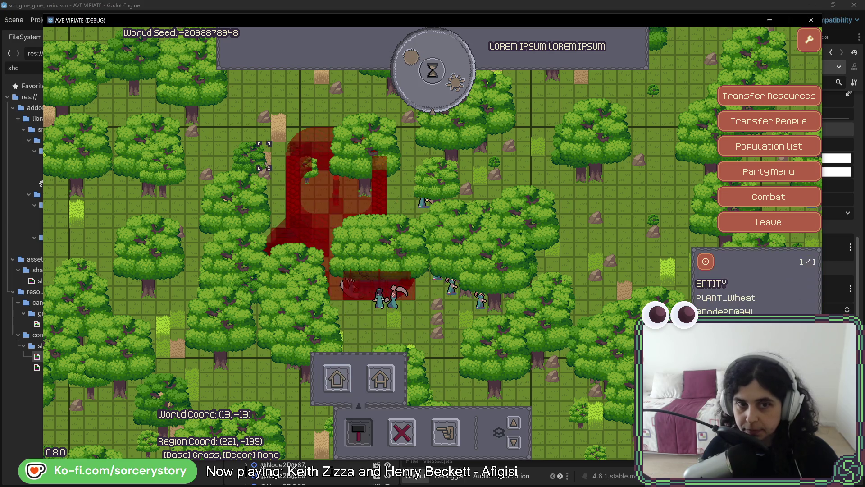
# Pan the map up and right, cancel the house placement, and bring up the grid overlay shader page
pyautogui.press('w')
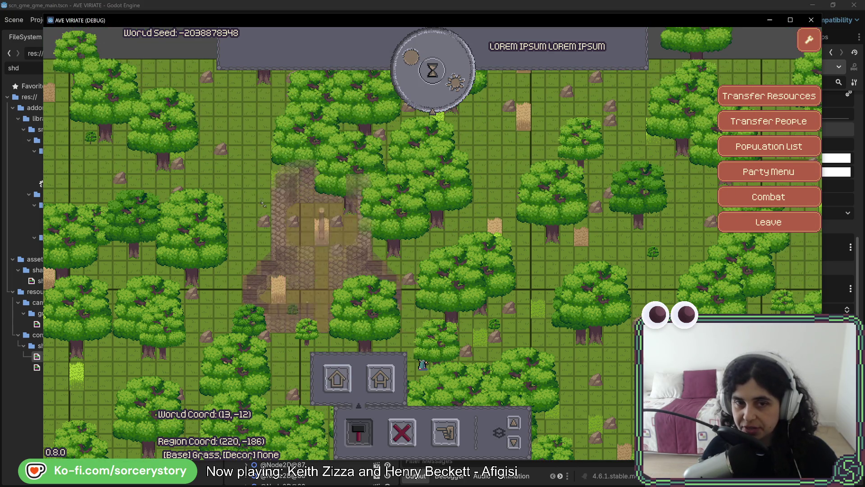
pyautogui.press('d')
pyautogui.press('d')
pyautogui.press('Escape')
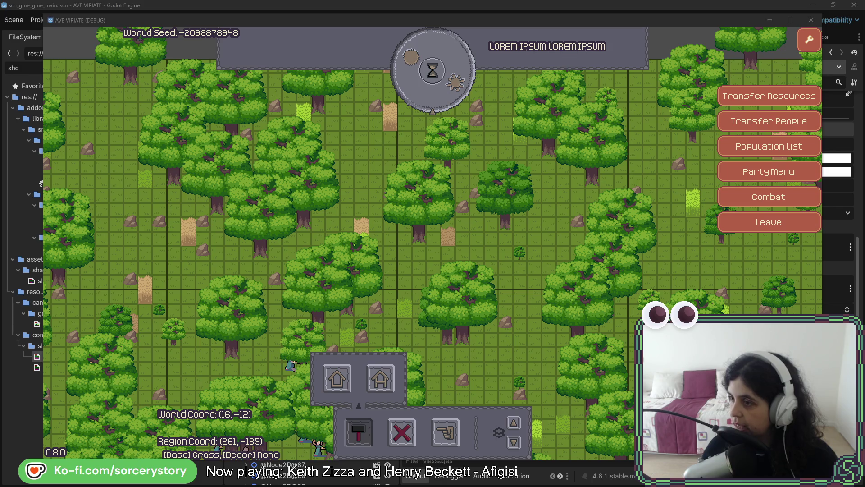
pyautogui.hotkey('alt', 'Tab')
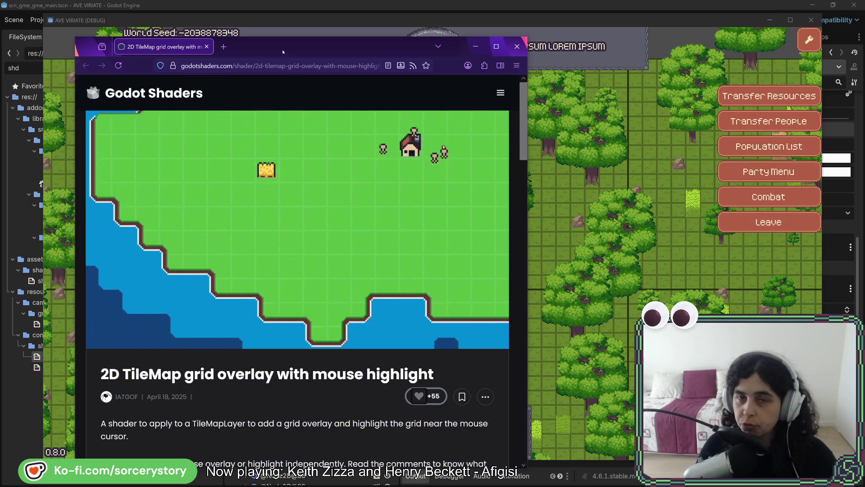
# Switch from the 2D TileMap grid overlay shader page back to the running game
pyautogui.hotkey('alt', 'Tab')
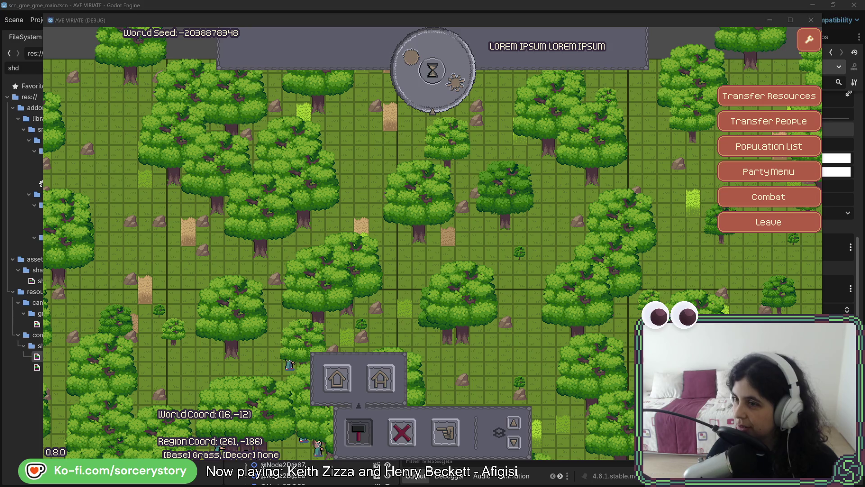
# Bring the UI.PNG mockup window over the game, toggling it between maximized and restored sizes
pyautogui.moveTo(864, 41)
pyautogui.mouseDown()
pyautogui.moveTo(372, 42)
pyautogui.moveTo(267, 25)
pyautogui.mouseUp()
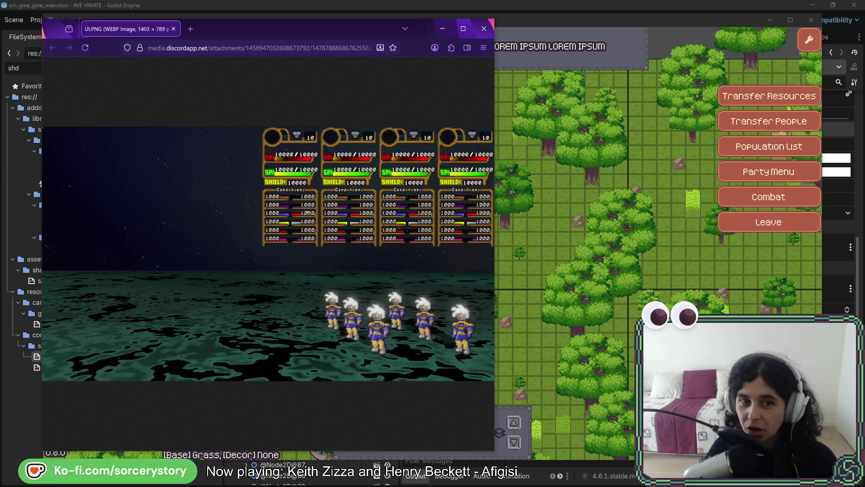
pyautogui.click(463, 28)
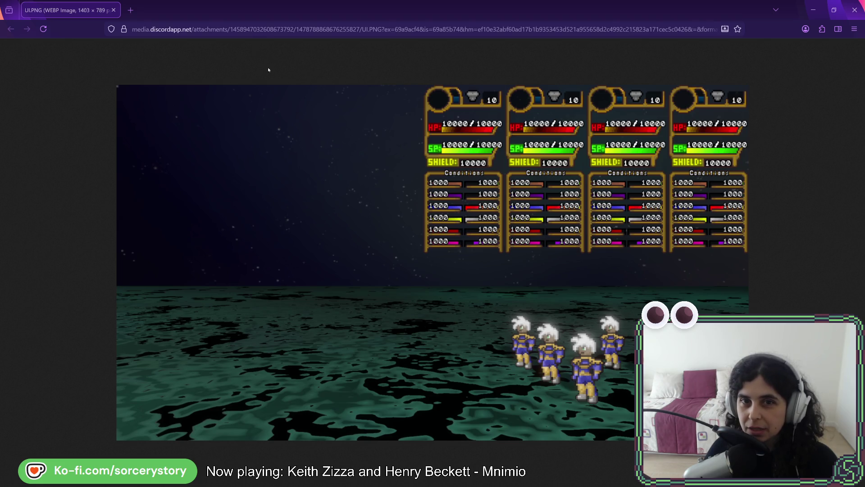
pyautogui.moveTo(218, 12)
pyautogui.mouseDown()
pyautogui.moveTo(525, 53)
pyautogui.moveTo(469, 53)
pyautogui.mouseUp()
pyautogui.doubleClick(468, 53)
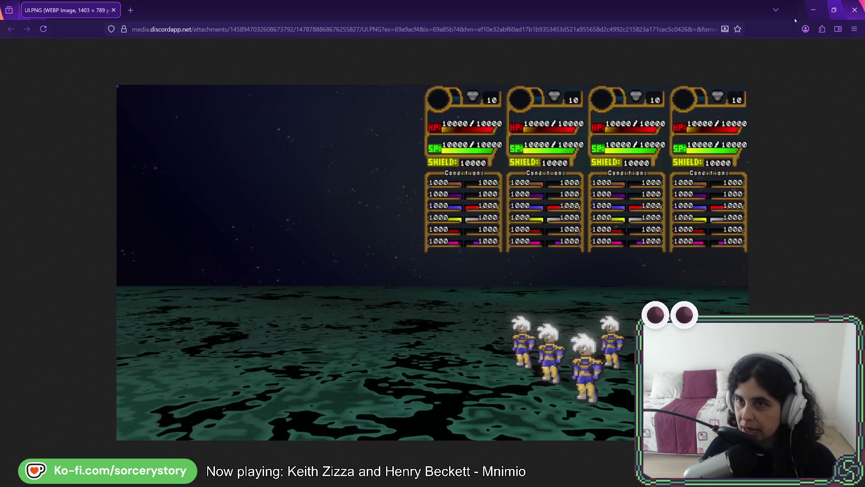
pyautogui.click(834, 10)
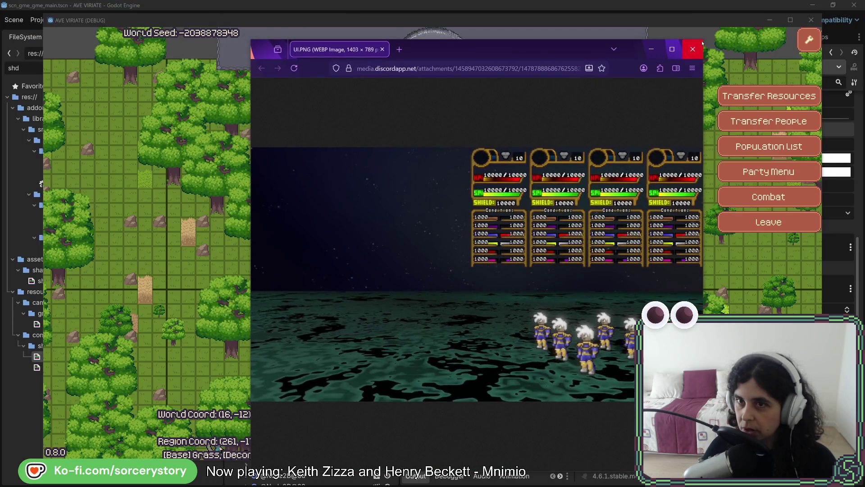
# Shrink and move the UI.PNG window off the game's toolbar, then close it
pyautogui.moveTo(702, 43); pyautogui.dragTo(613, 141)
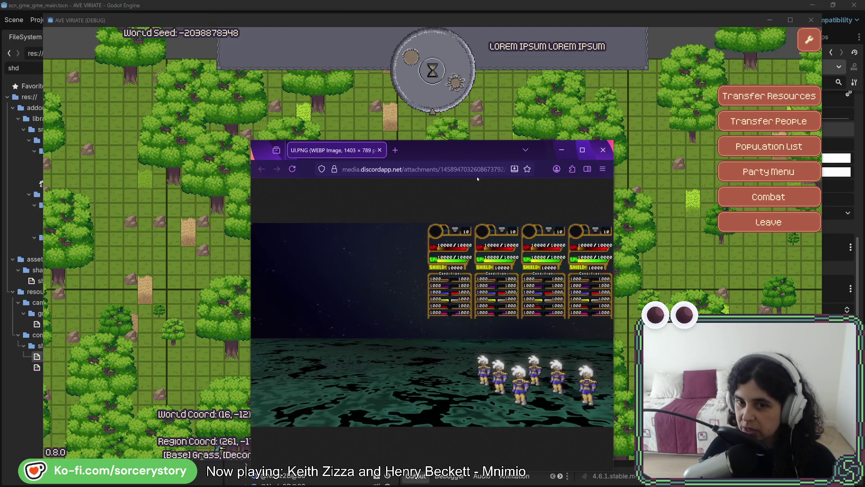
pyautogui.moveTo(478, 151); pyautogui.dragTo(437, 80)
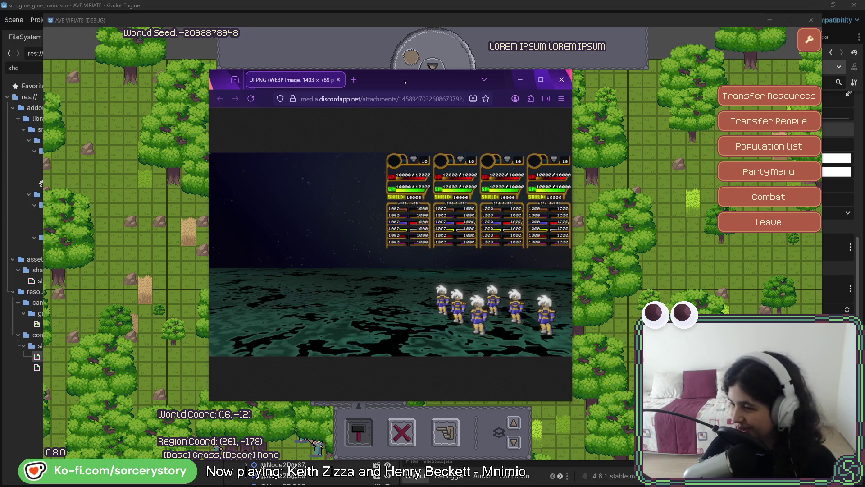
pyautogui.click(520, 79)
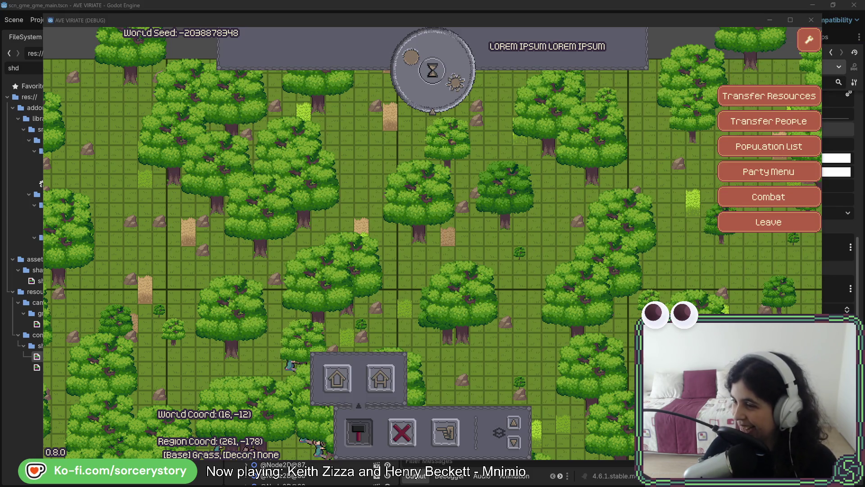